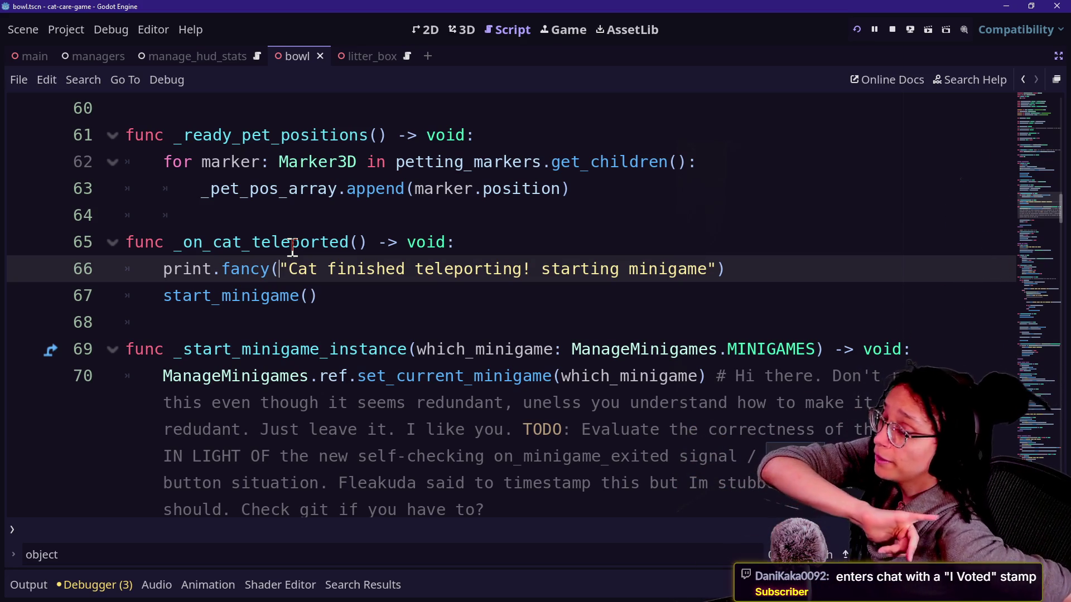
# - Watch the running game, then zoom in on the couch and pet the cat
pyautogui.click(564, 30)
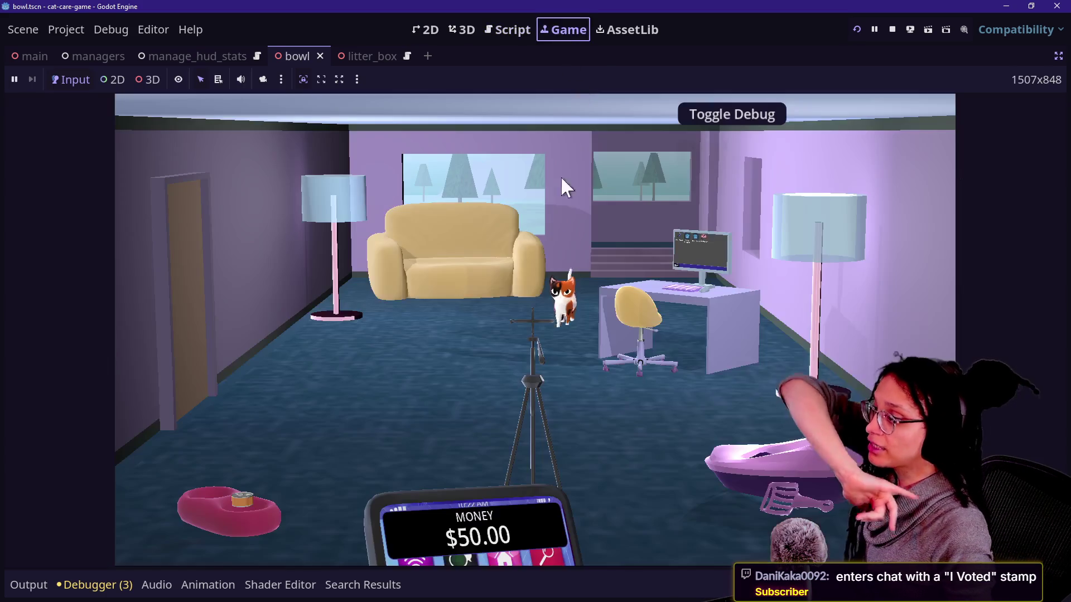
pyautogui.click(524, 29)
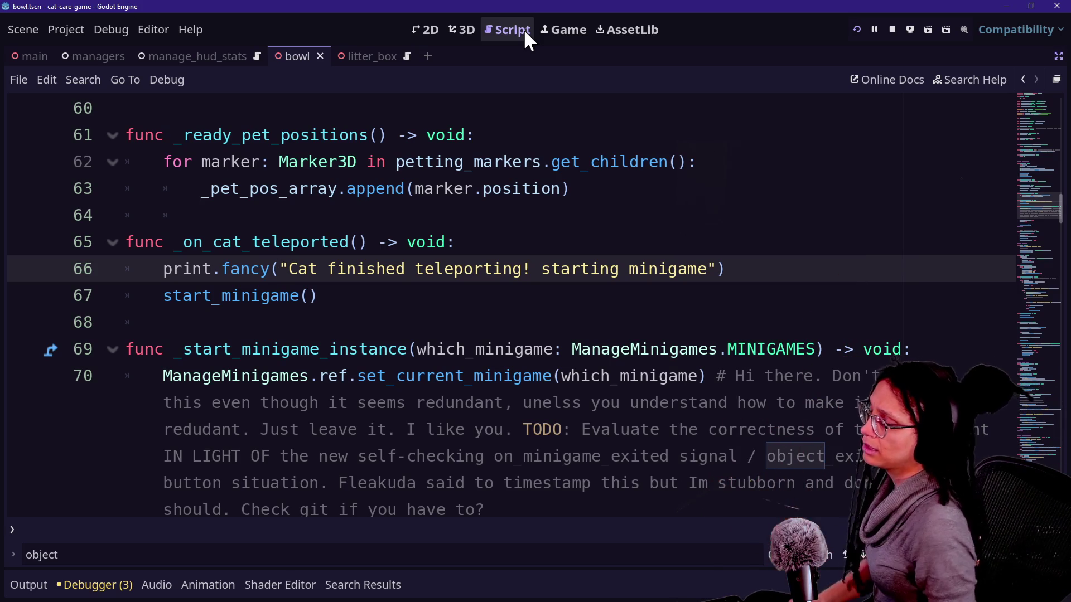
pyautogui.moveTo(149, 276)
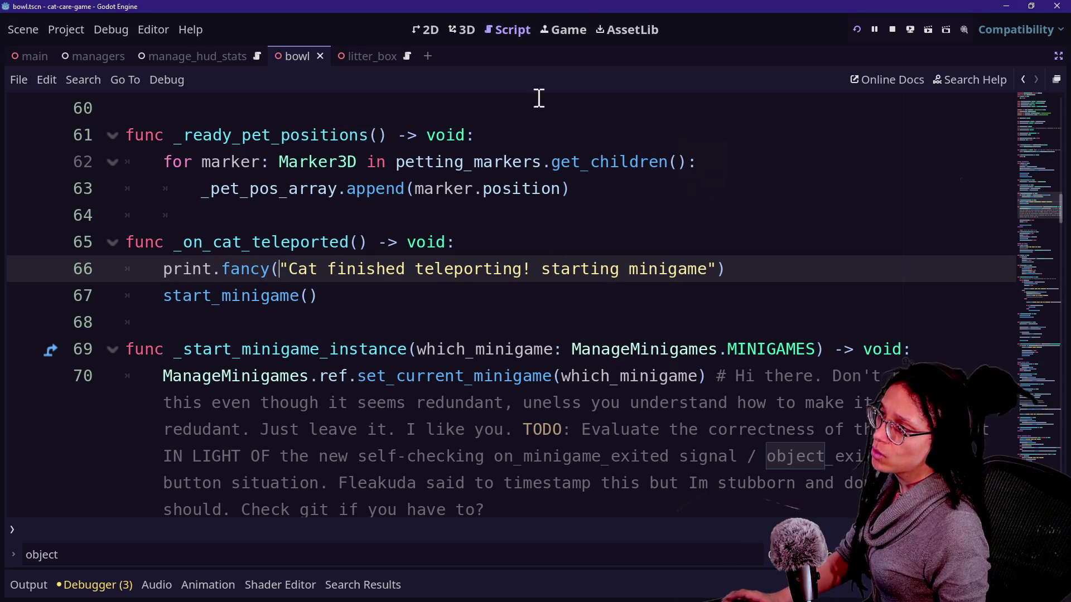
pyautogui.click(576, 28)
pyautogui.click(467, 282)
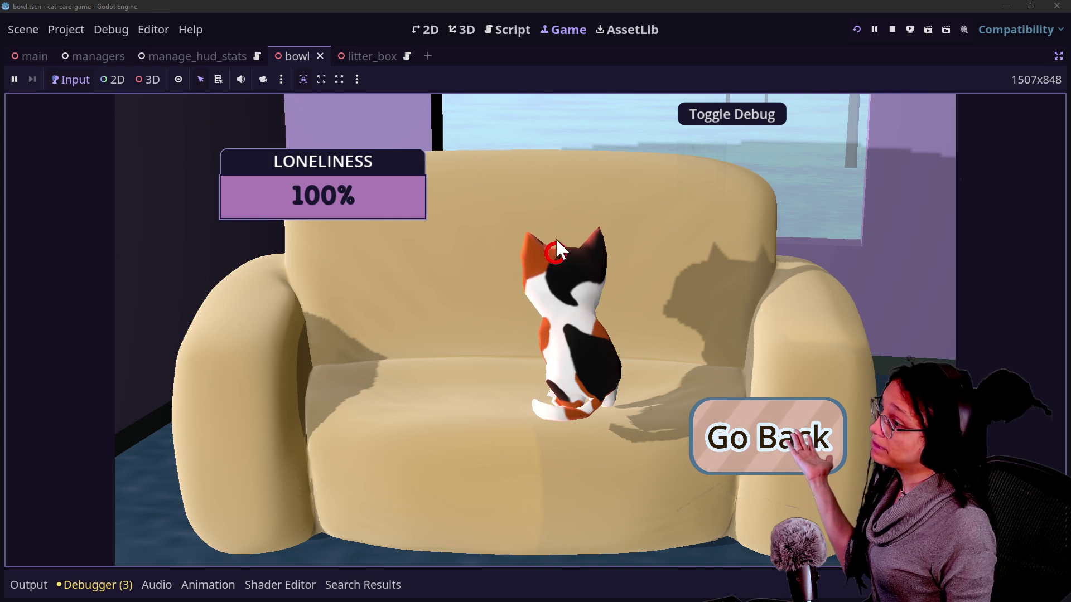
pyautogui.click(555, 249)
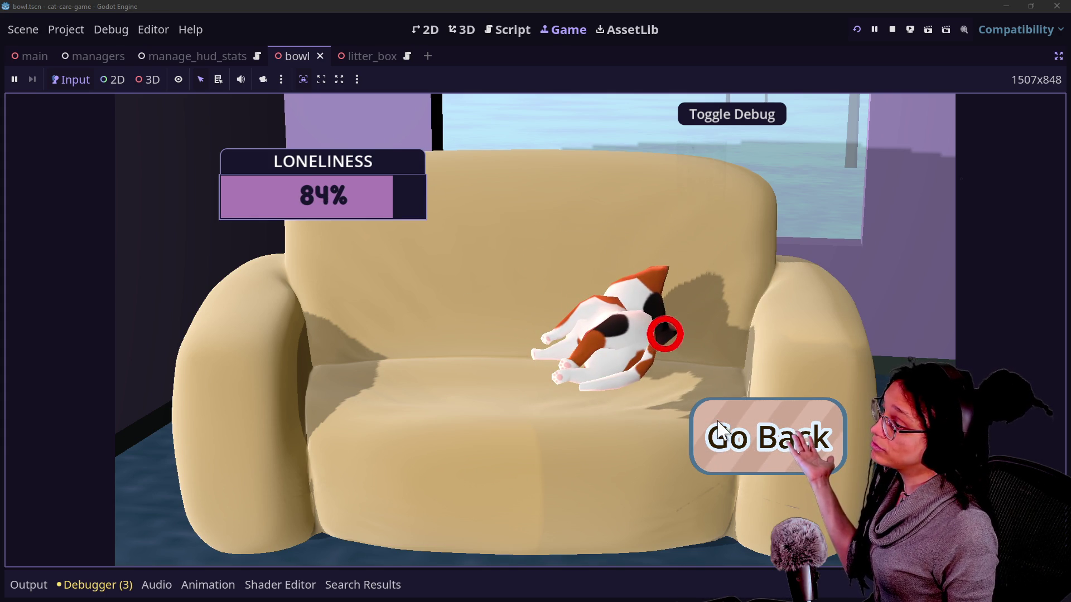
pyautogui.click(731, 453)
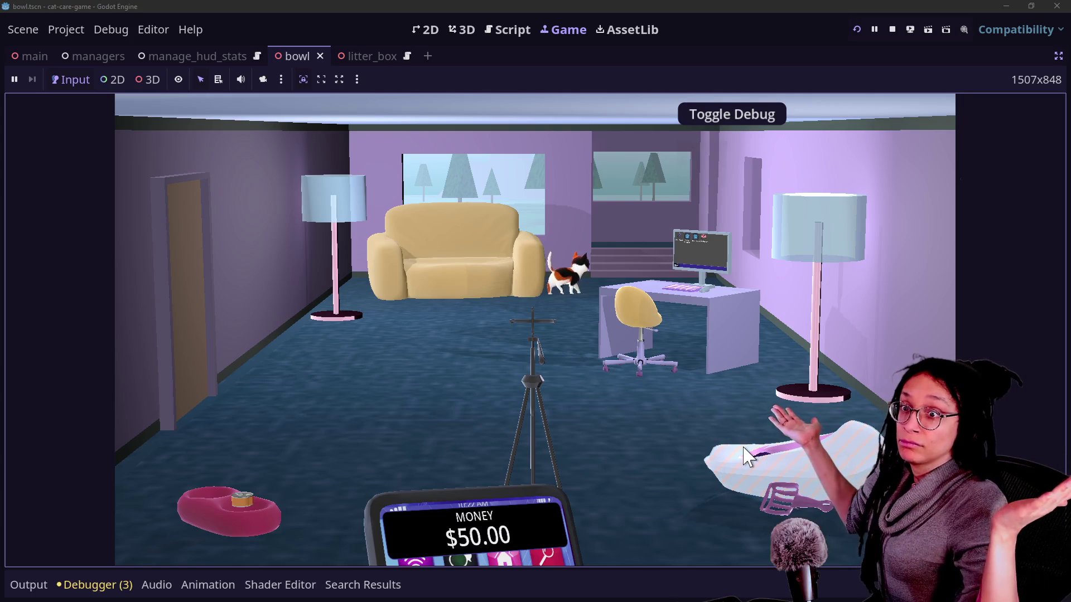
# - Try the litter box, desk computer, food bowl and tripod close-ups, returning to the room each time
pyautogui.click(768, 480)
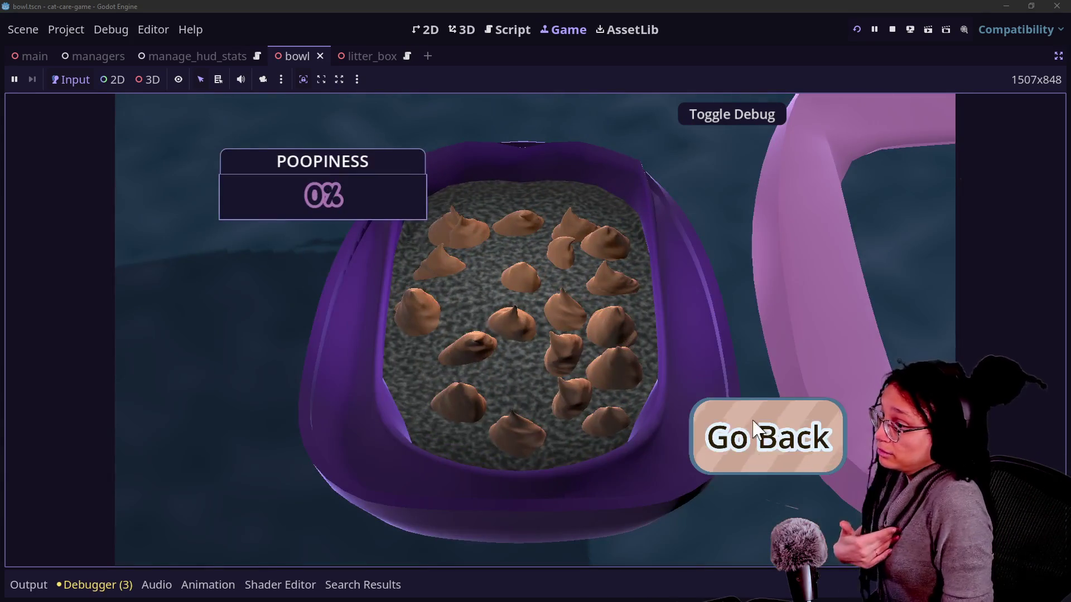
pyautogui.click(763, 443)
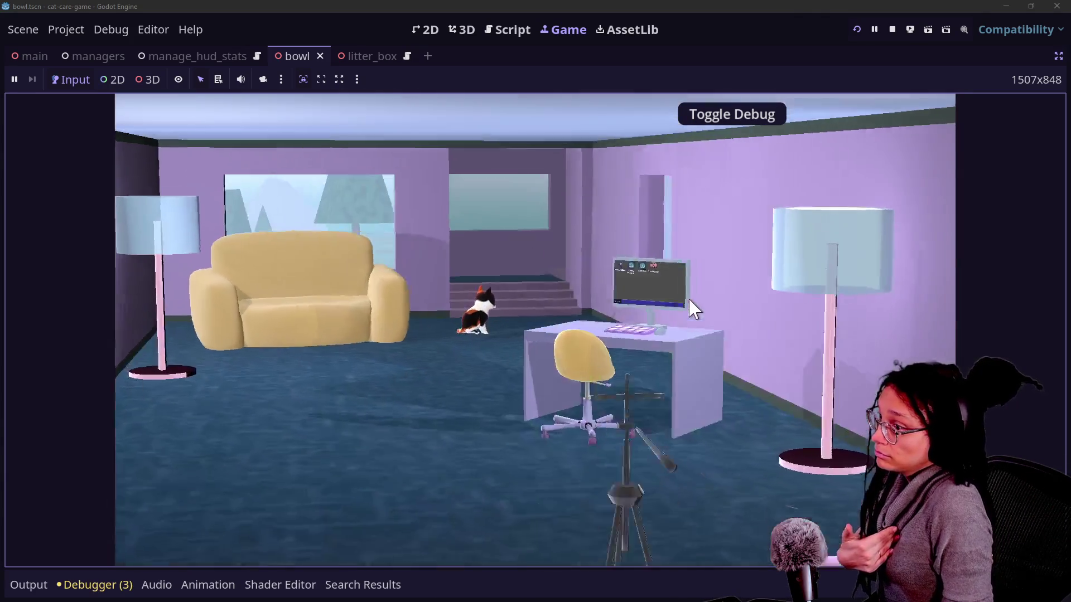
pyautogui.click(695, 308)
pyautogui.click(756, 421)
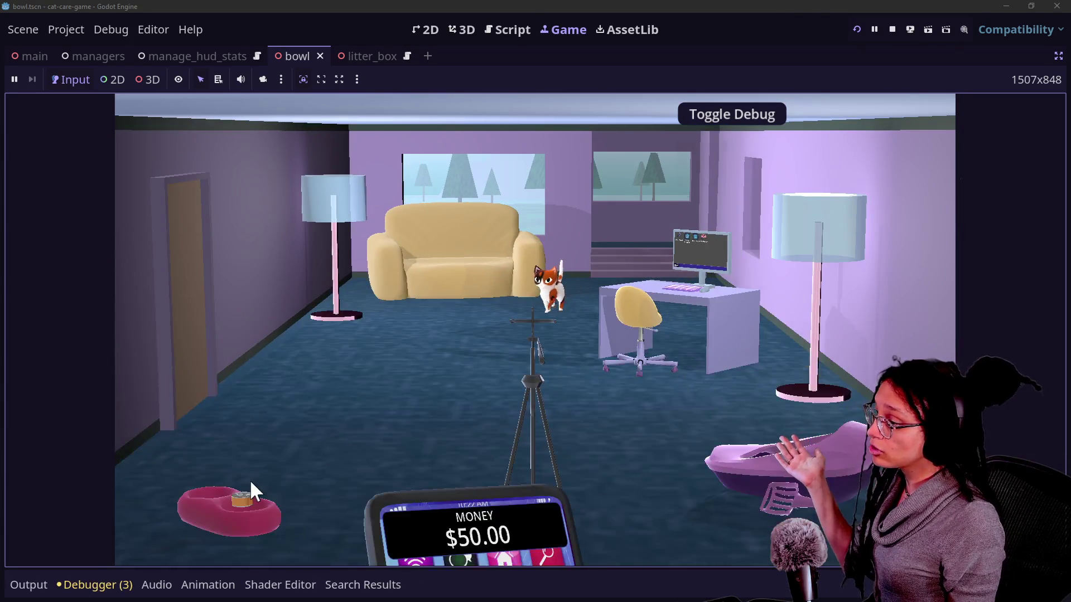
pyautogui.click(252, 487)
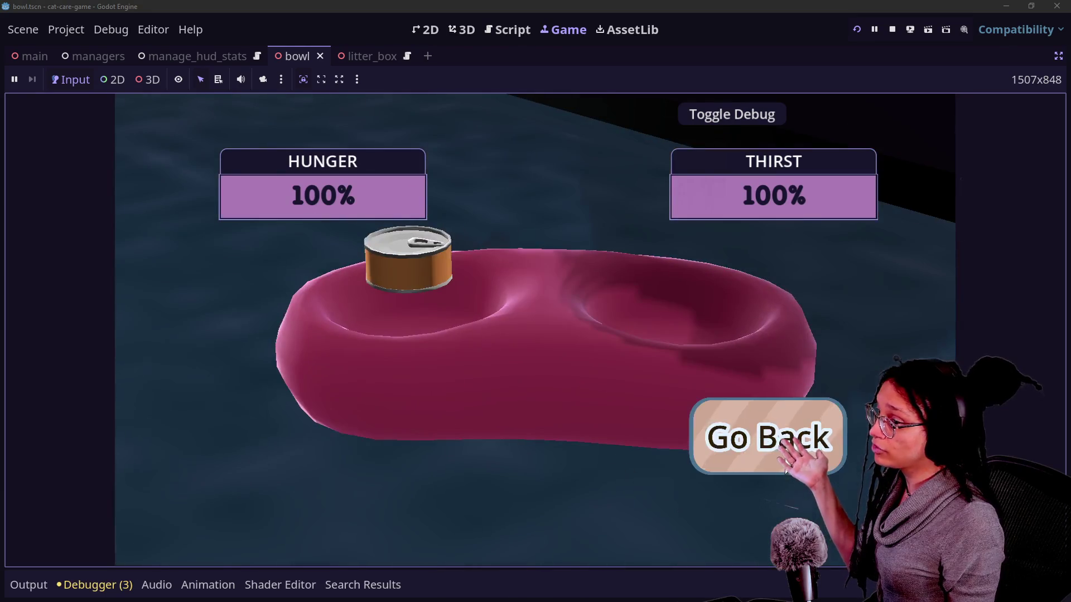
pyautogui.click(785, 468)
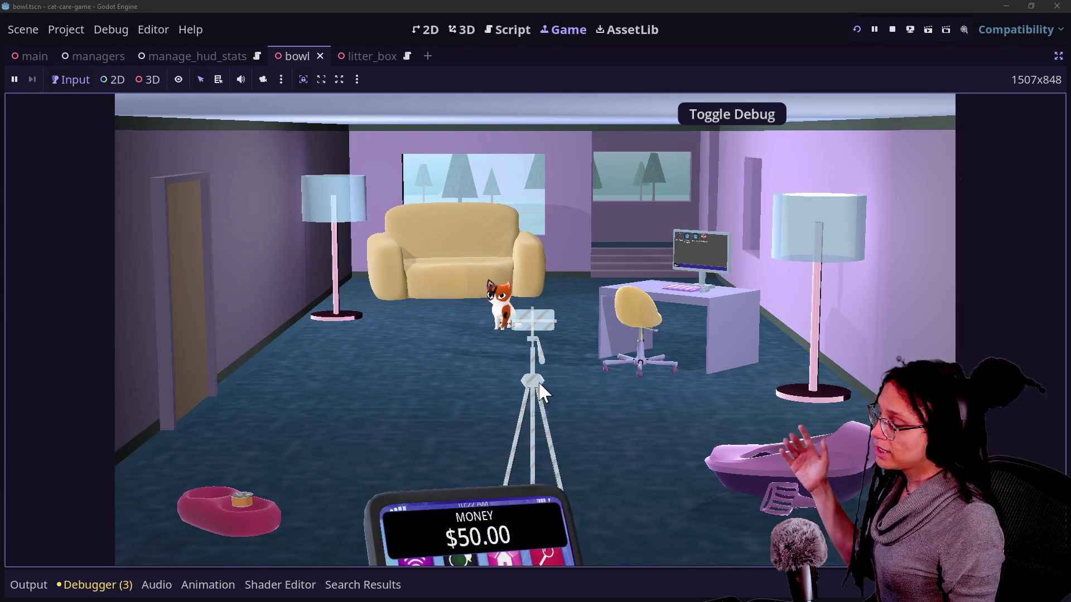
pyautogui.click(540, 391)
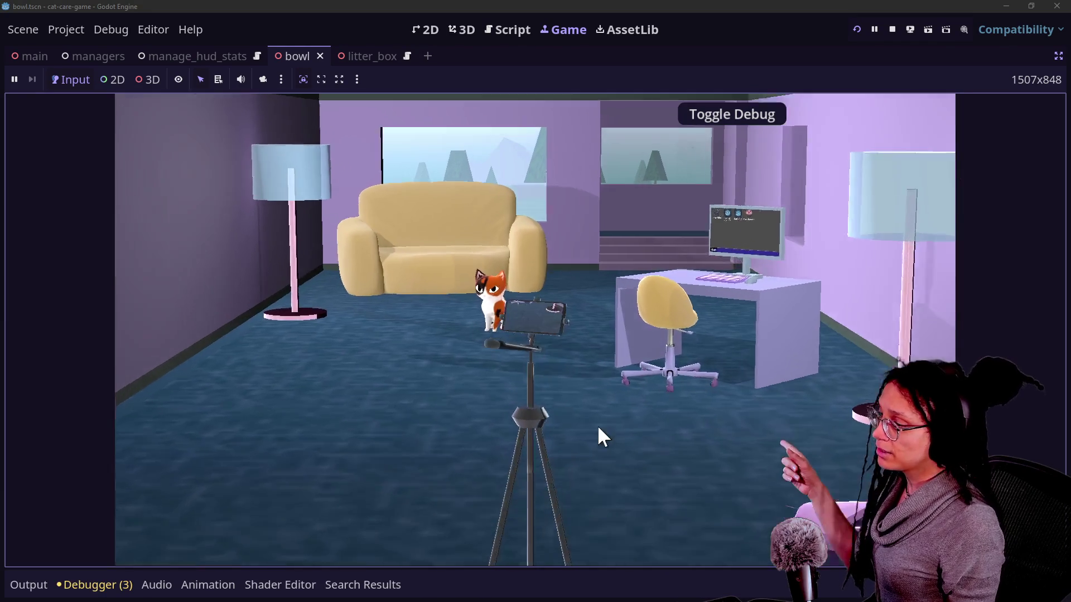
pyautogui.click(704, 450)
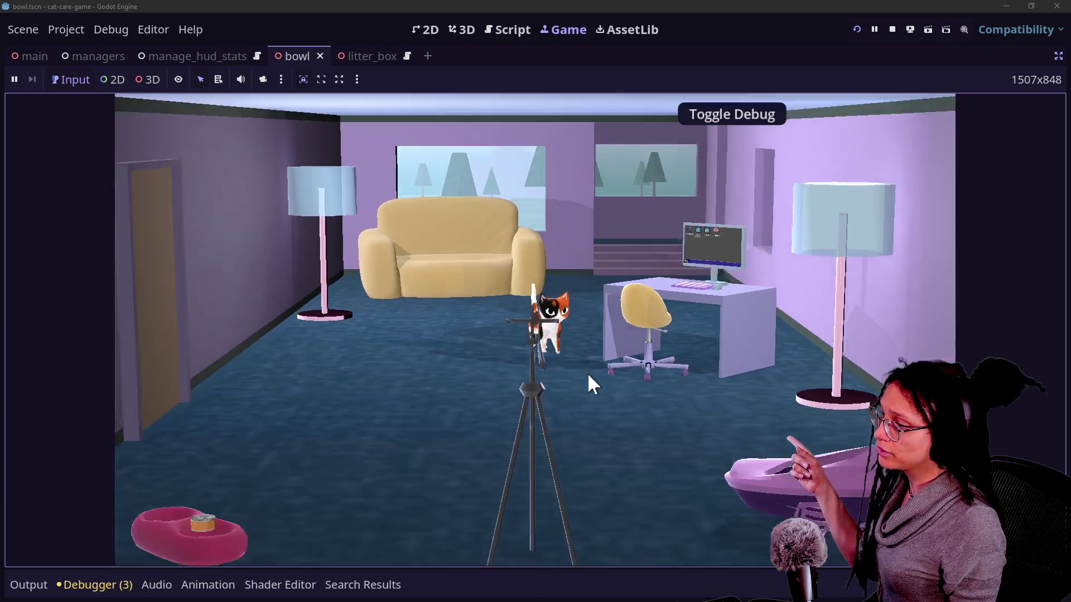
# - Revisit the couch close-up, go back to the room, and stop the game
pyautogui.click(549, 312)
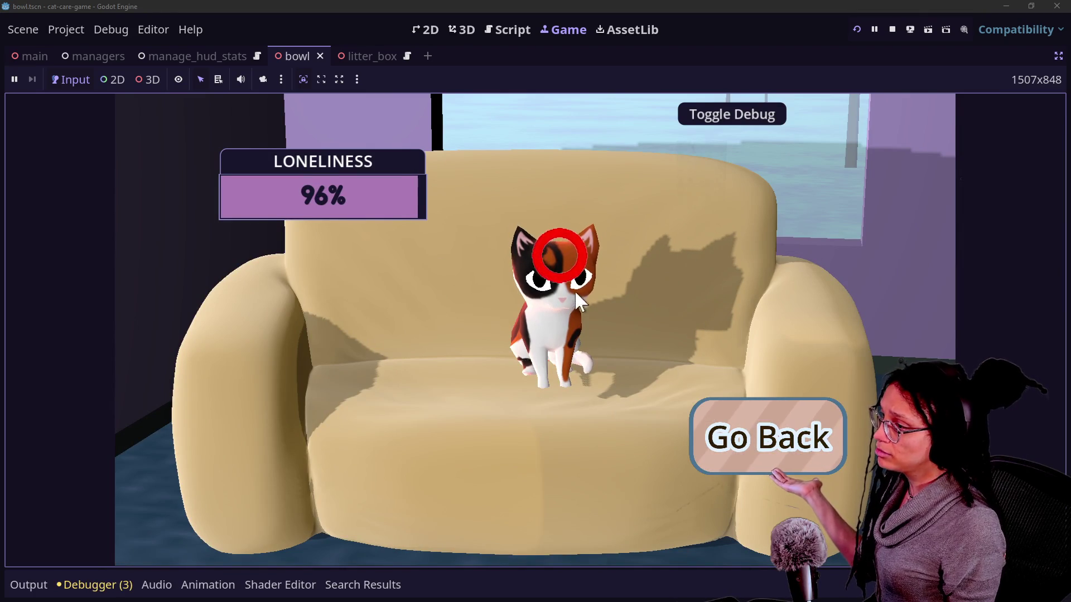
pyautogui.click(743, 427)
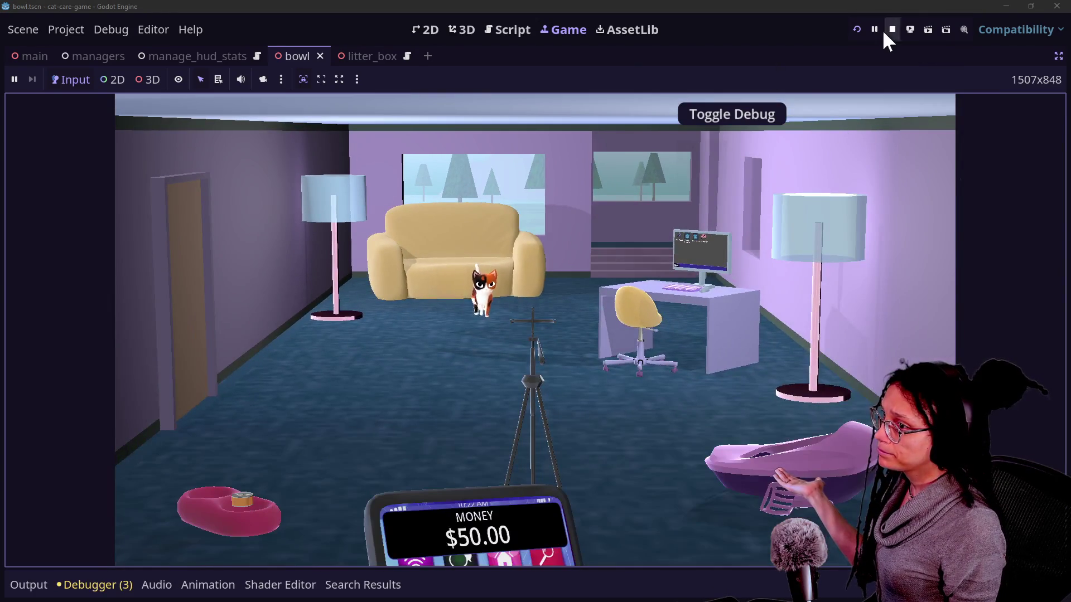
pyautogui.click(892, 29)
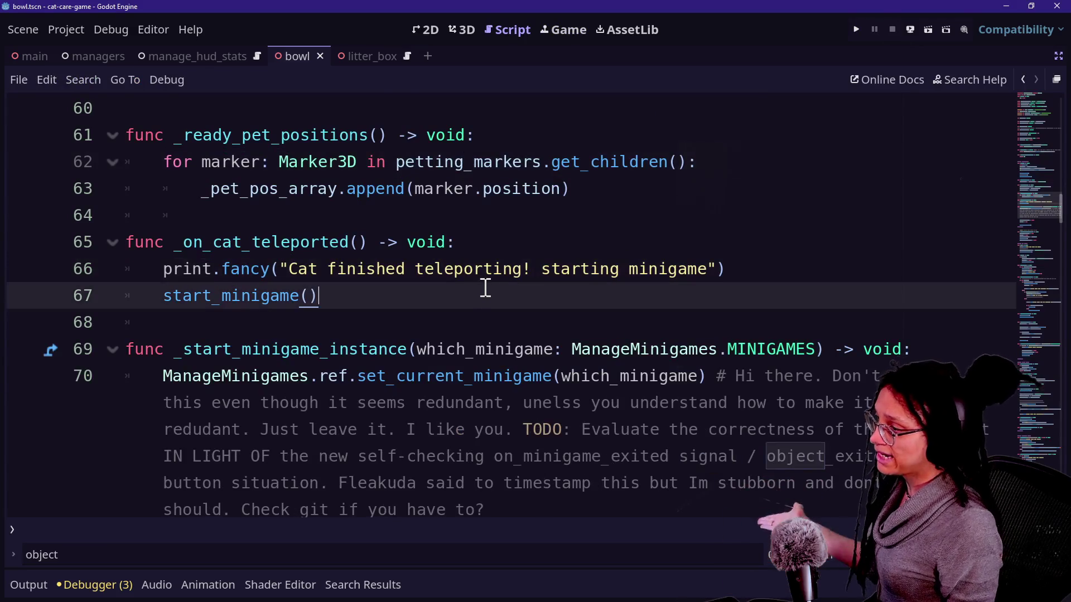
# - Comment out line 70's set_current_minigame(which_minigame) call with Ctrl+K and save the script
pyautogui.scroll(-1, 615, 301)
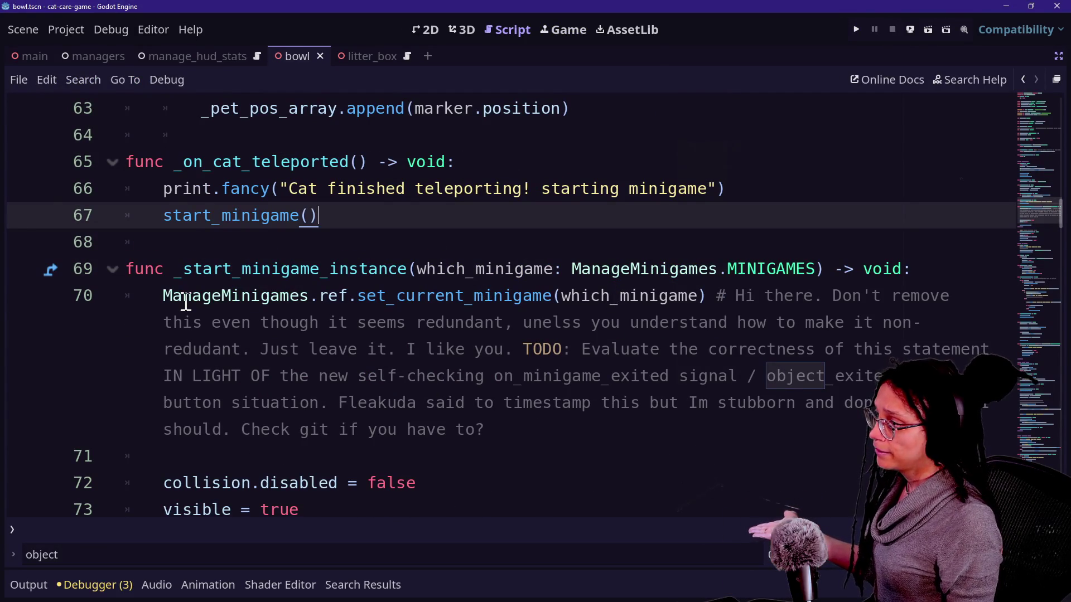
pyautogui.click(446, 297)
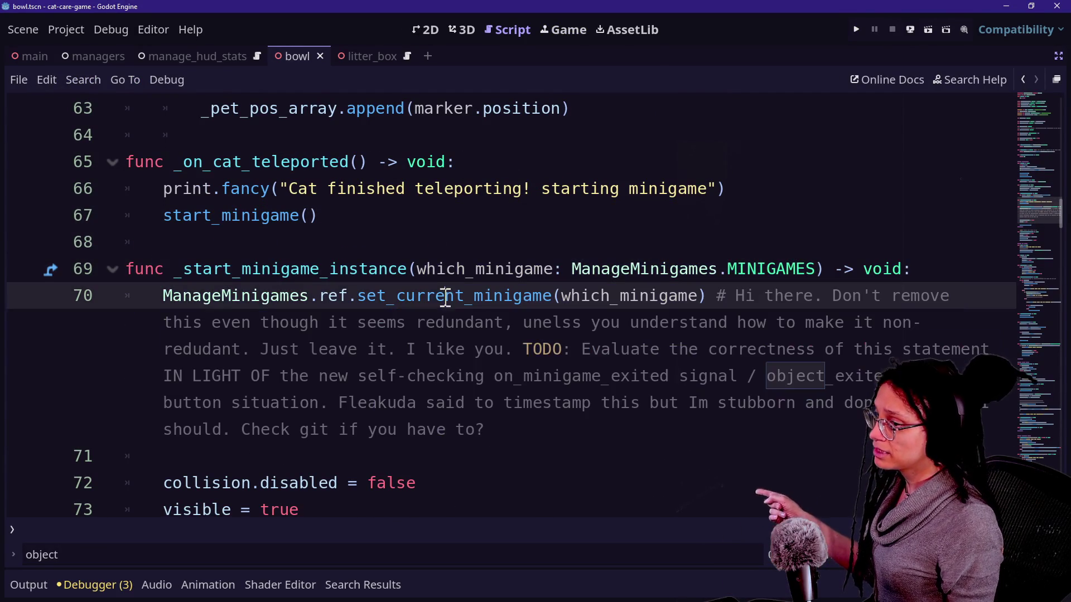
pyautogui.moveTo(211, 323); pyautogui.dragTo(449, 344)
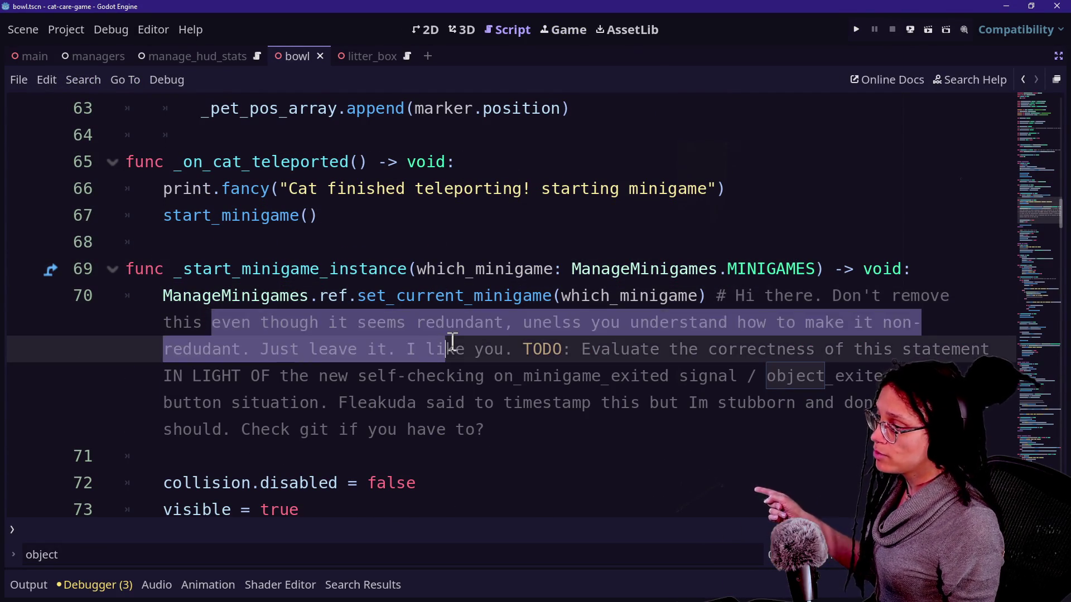
pyautogui.click(454, 344)
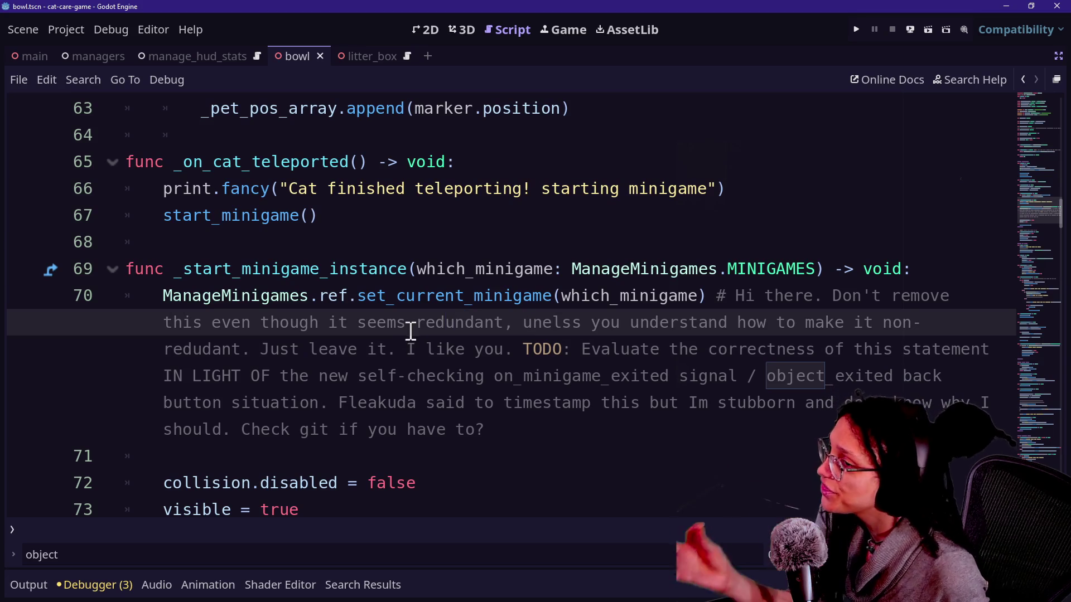
pyautogui.moveTo(519, 322); pyautogui.dragTo(430, 349)
pyautogui.click(426, 349)
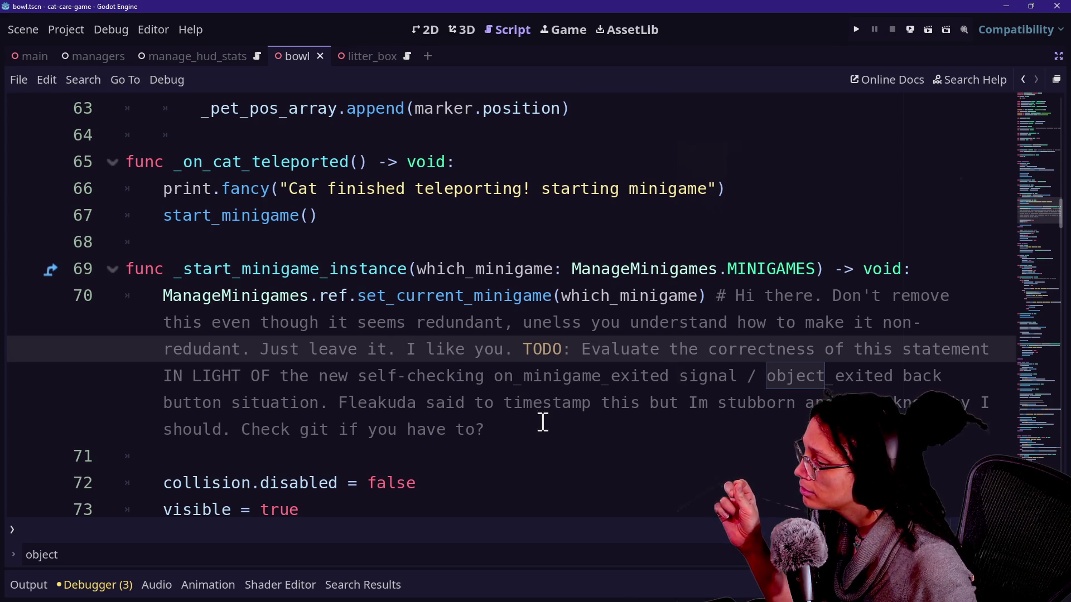
pyautogui.moveTo(543, 422); pyautogui.dragTo(539, 301)
pyautogui.hotkey('ctrl', 'k')
pyautogui.hotkey('ctrl', 's')
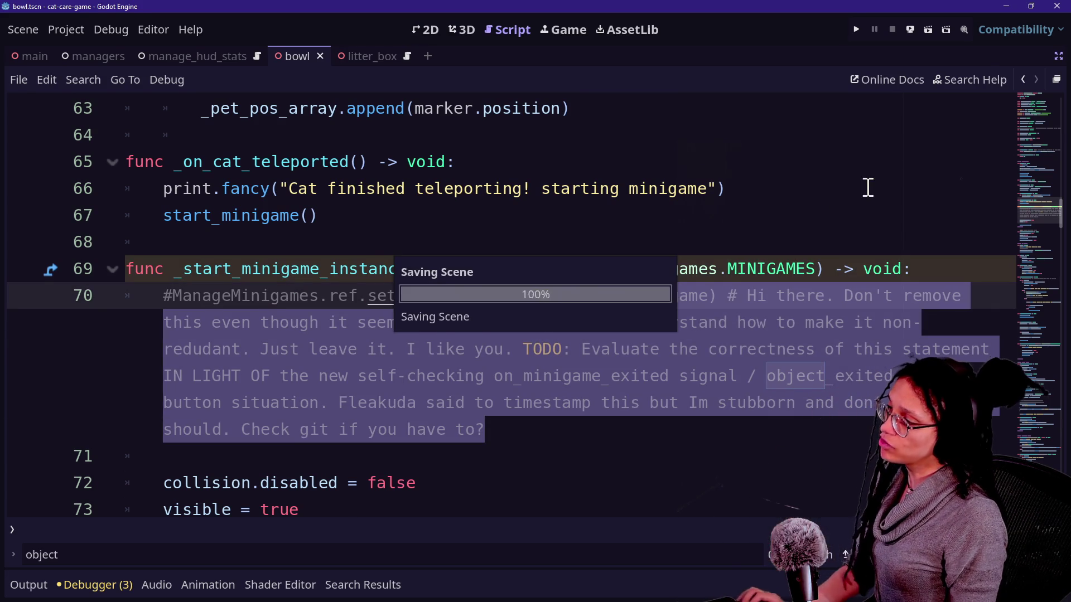
pyautogui.scroll(-1, 769, 334)
pyautogui.click(553, 323)
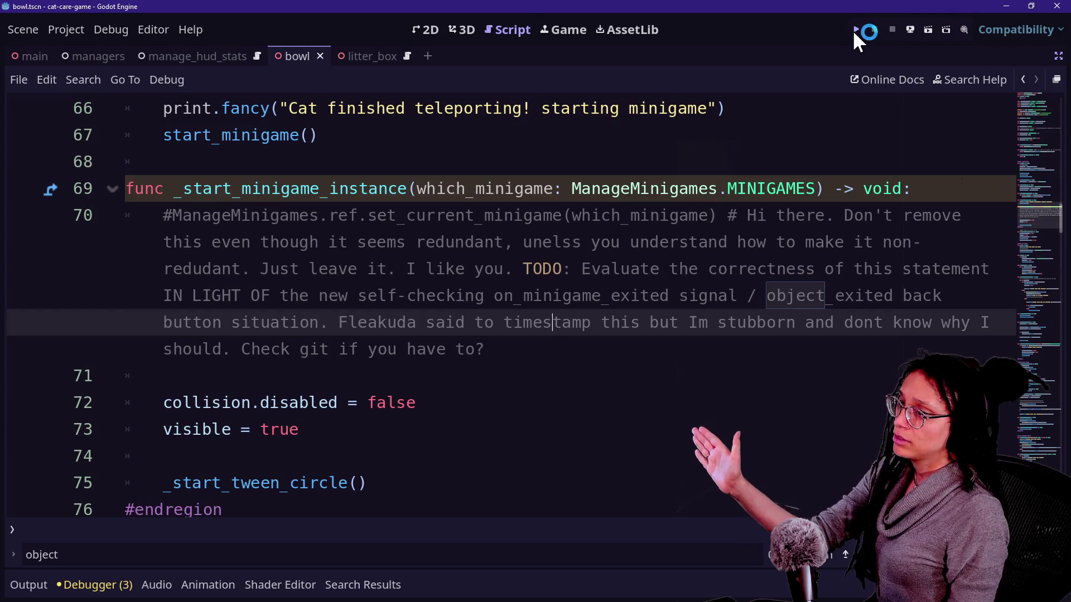
# - Rerun the game and pet the cat twice in the sofa close-up
pyautogui.click(855, 30)
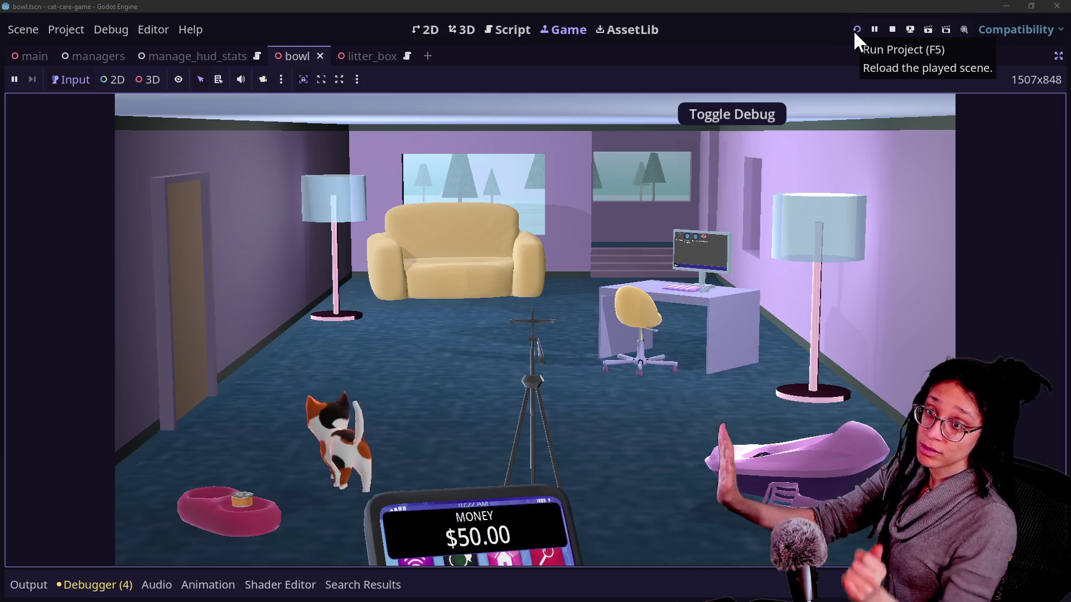
pyautogui.click(533, 241)
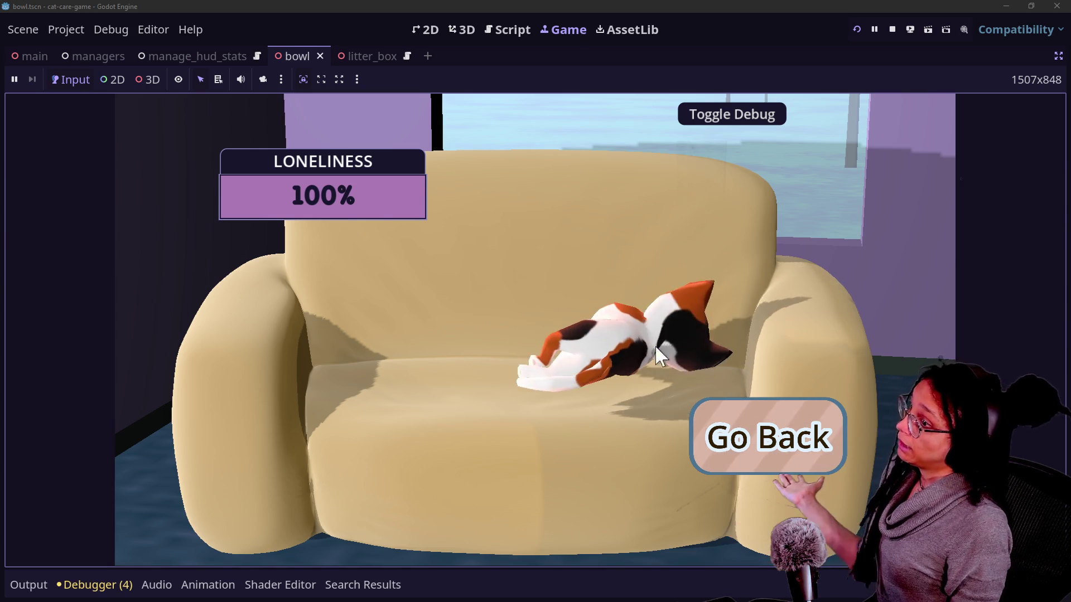
pyautogui.click(697, 293)
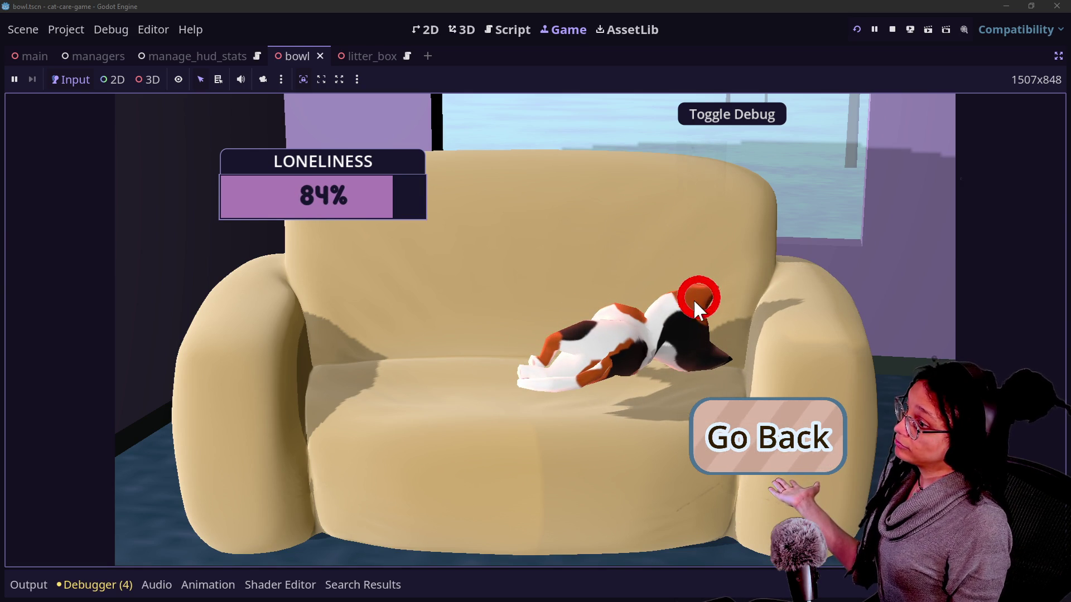
pyautogui.click(695, 322)
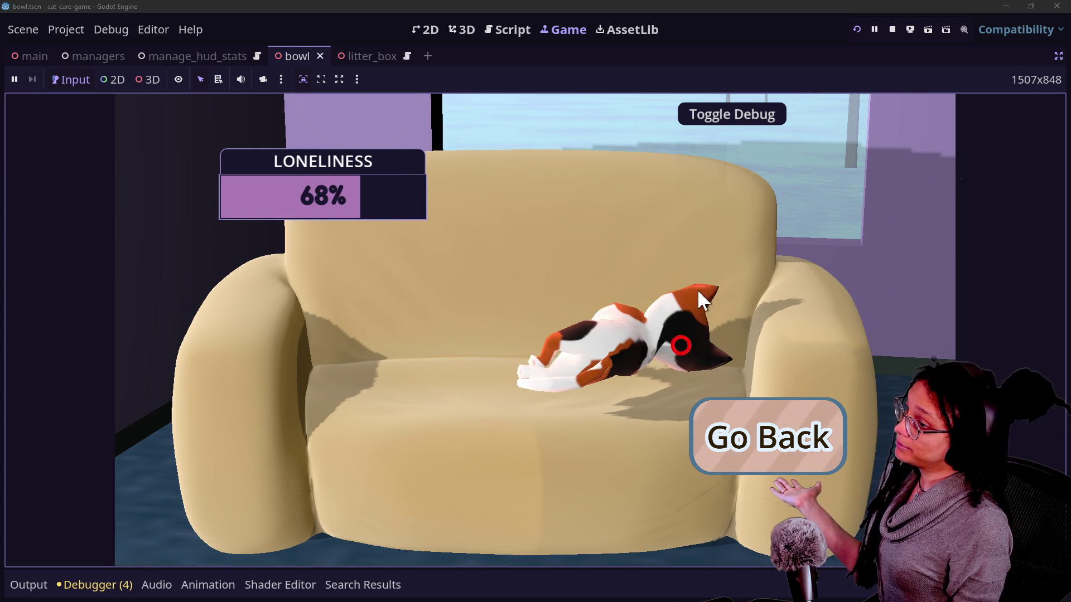
pyautogui.click(815, 459)
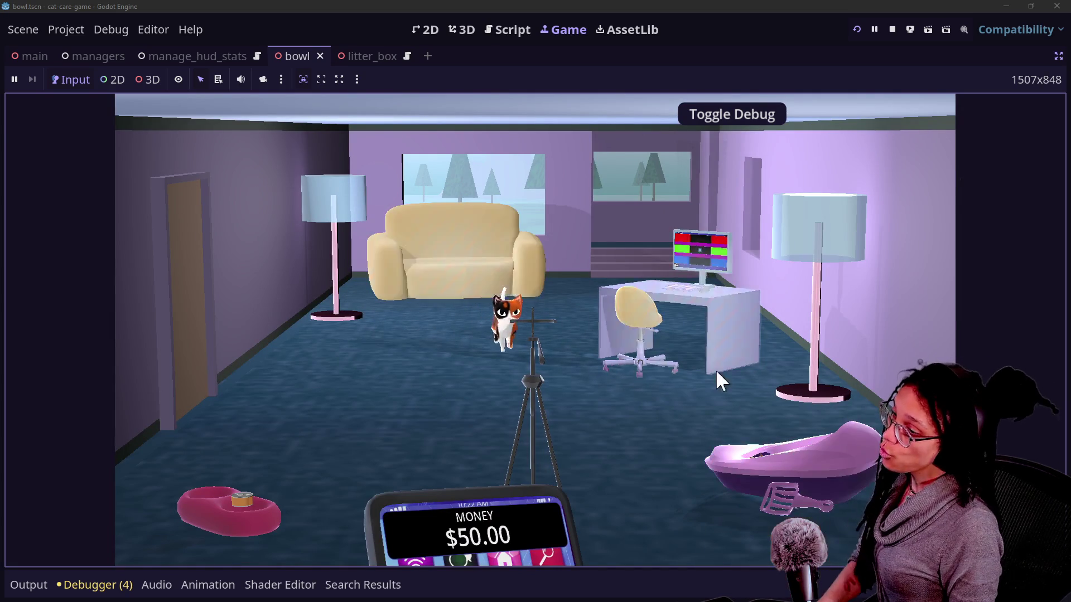
# - Check the litter box, couch, Bank App and phone close-ups, then stop the game
pyautogui.click(746, 441)
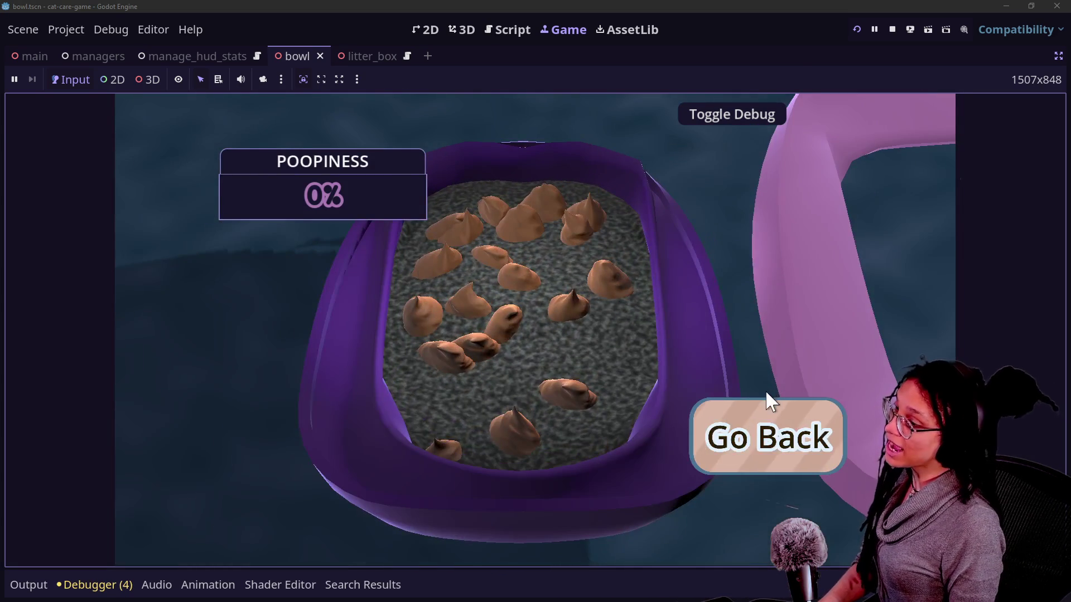
pyautogui.click(766, 407)
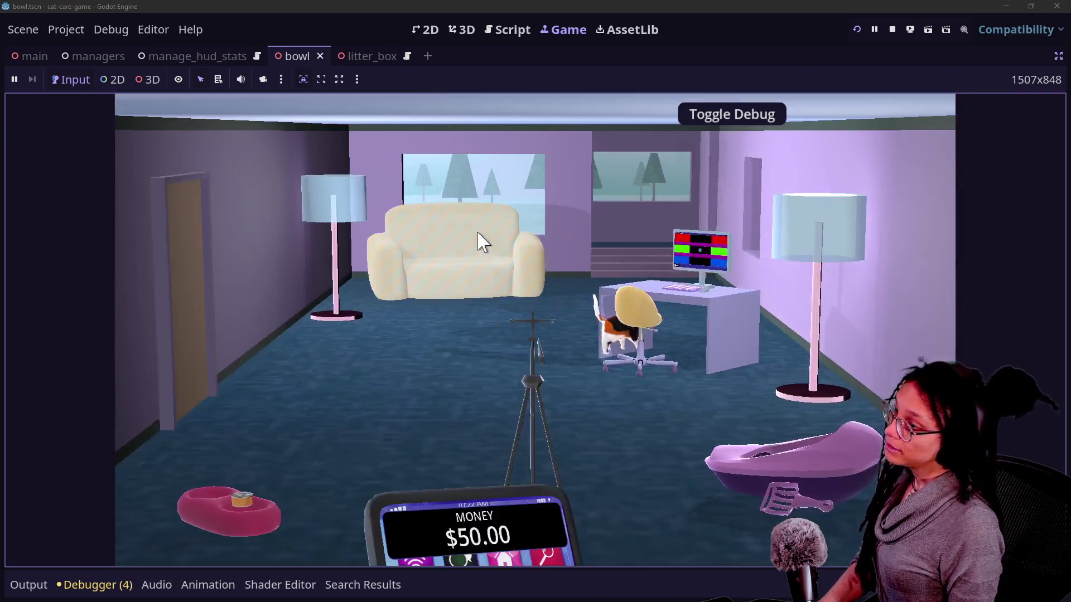
pyautogui.click(483, 241)
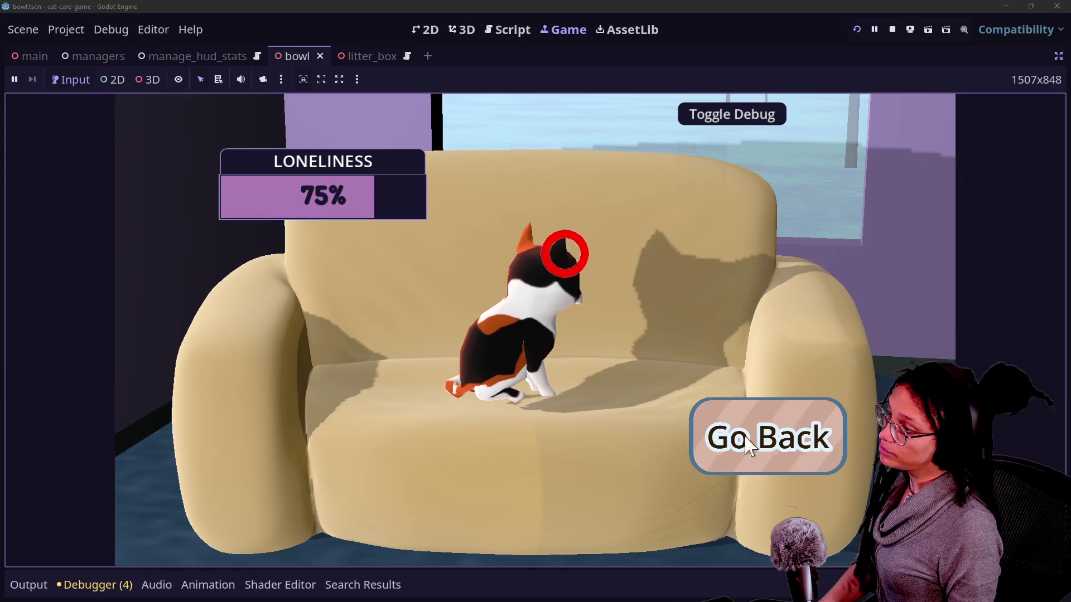
pyautogui.click(759, 434)
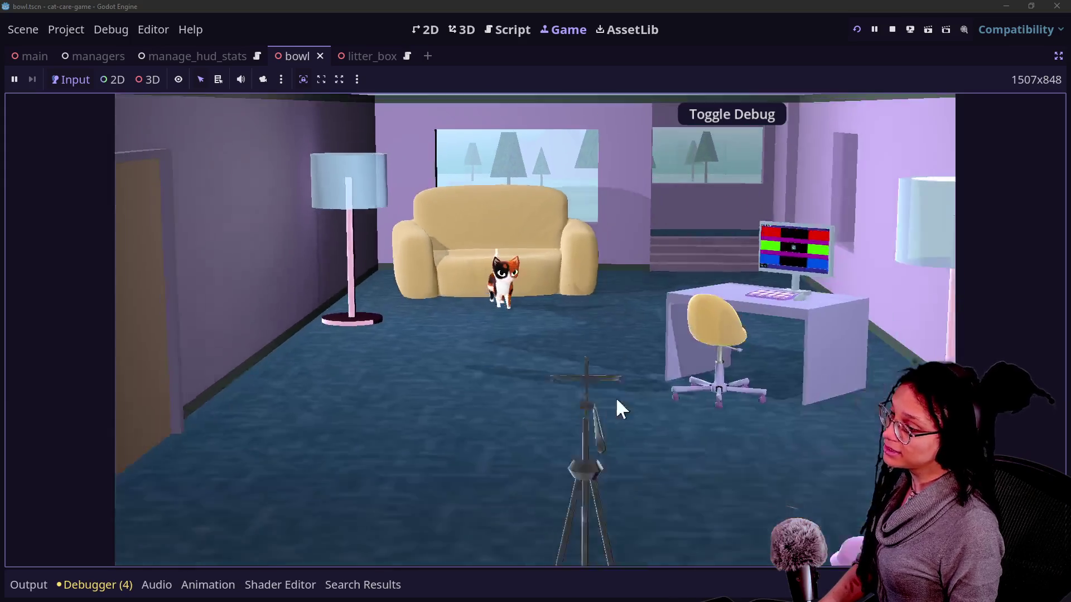
pyautogui.click(669, 302)
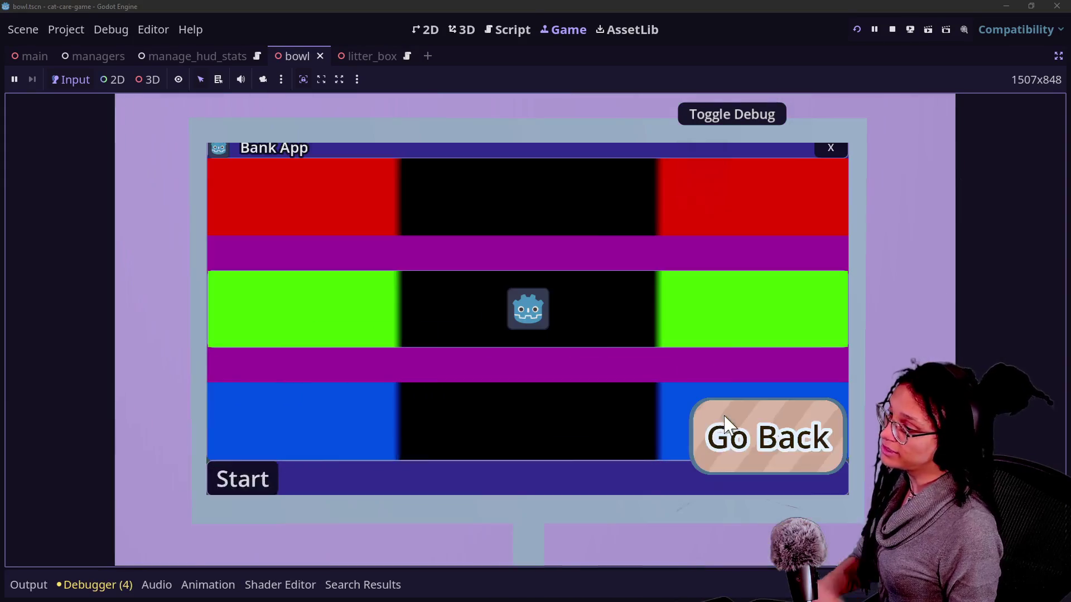
pyautogui.click(725, 419)
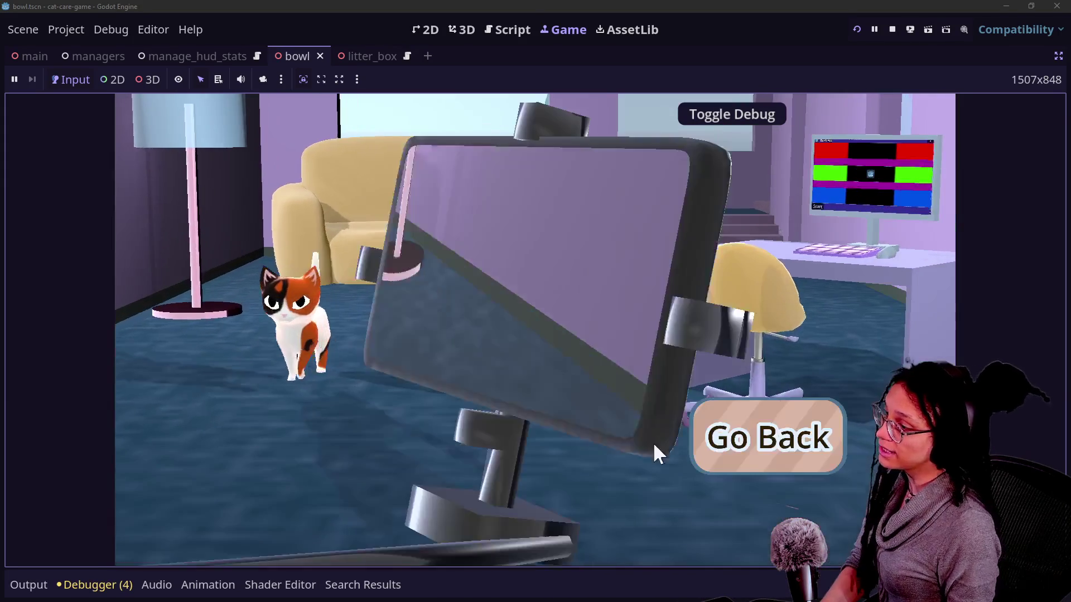
pyautogui.click(704, 440)
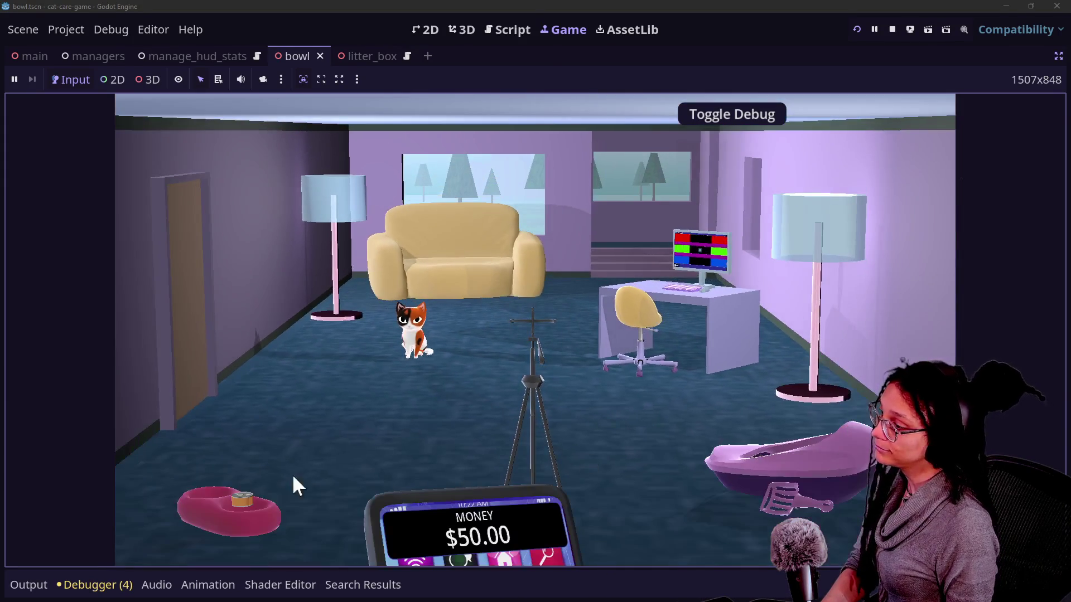
pyautogui.click(892, 29)
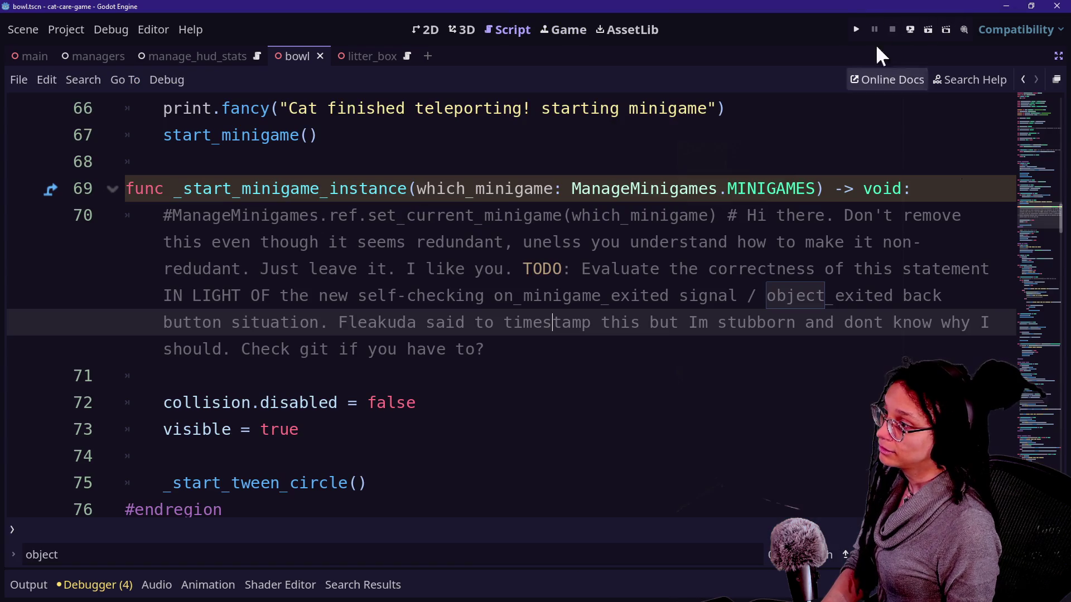
# - Delete the long comment below the _start_minigame_instance header
pyautogui.moveTo(558, 350)
pyautogui.mouseDown()
pyautogui.moveTo(848, 240)
pyautogui.moveTo(920, 186)
pyautogui.mouseUp()
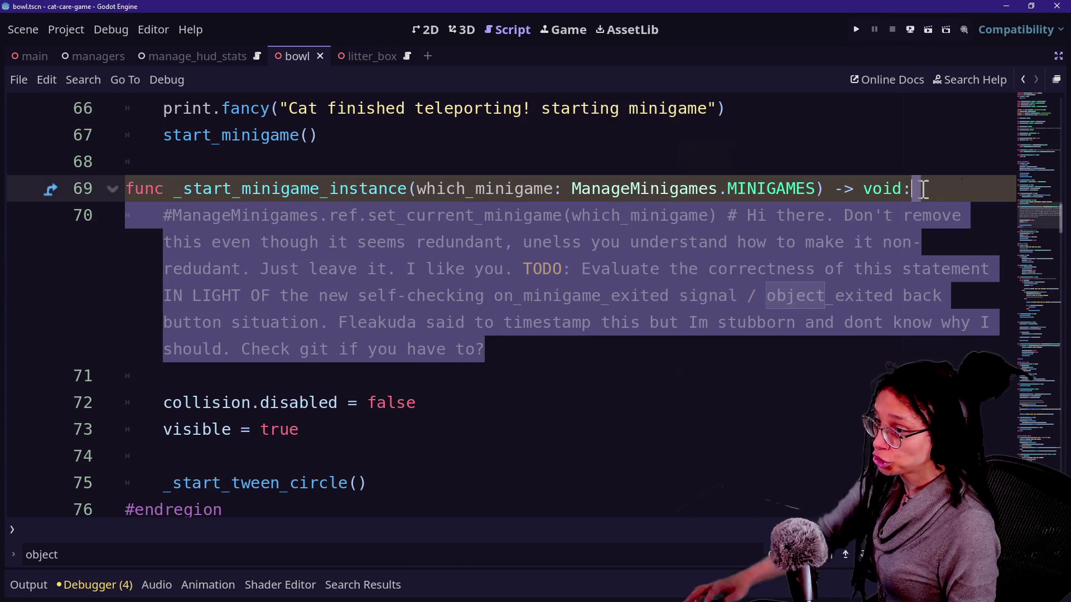
pyautogui.press('BackSpace')
pyautogui.click(624, 215)
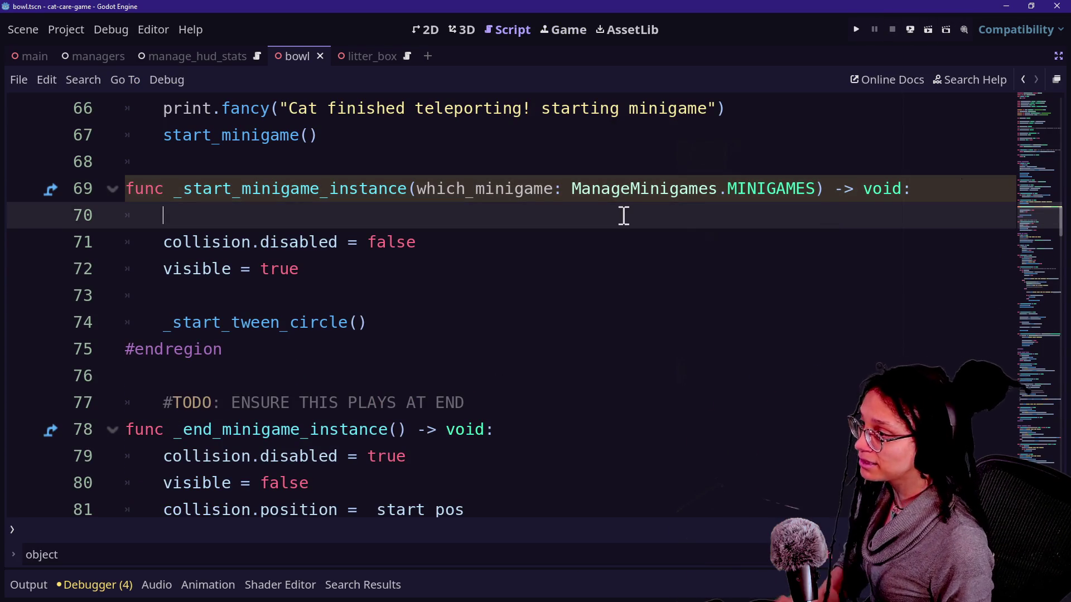
# - Remove the which_minigame parameter from line 69 and the empty line 70, then inspect the error
pyautogui.moveTo(417, 188); pyautogui.dragTo(816, 188)
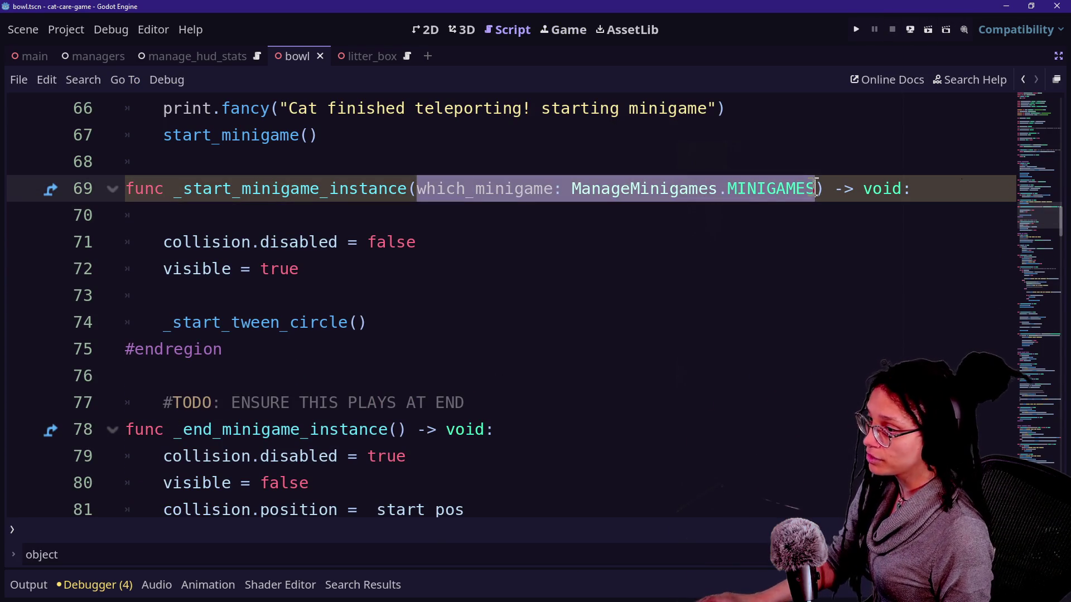
pyautogui.press('BackSpace')
pyautogui.press('Down')
pyautogui.press('Down')
pyautogui.press('Down')
pyautogui.click(449, 213)
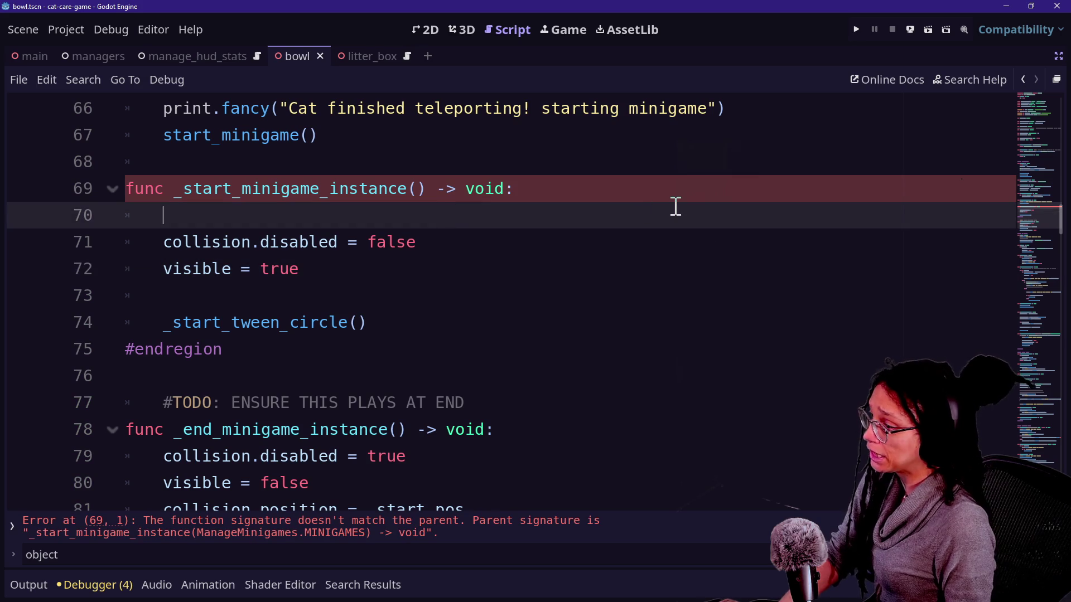
pyautogui.press('BackSpace')
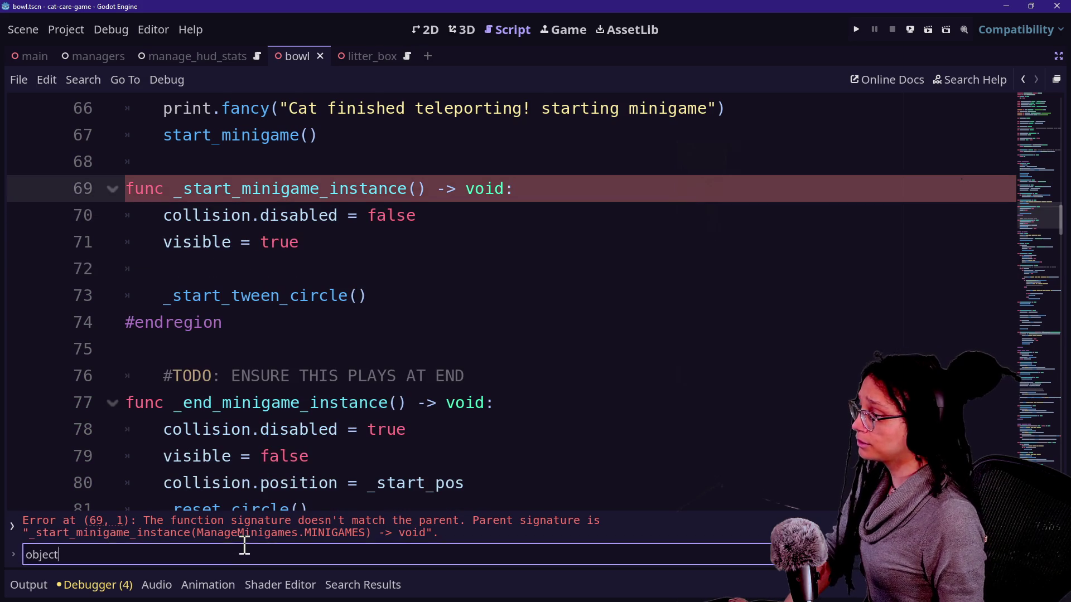
pyautogui.click(284, 533)
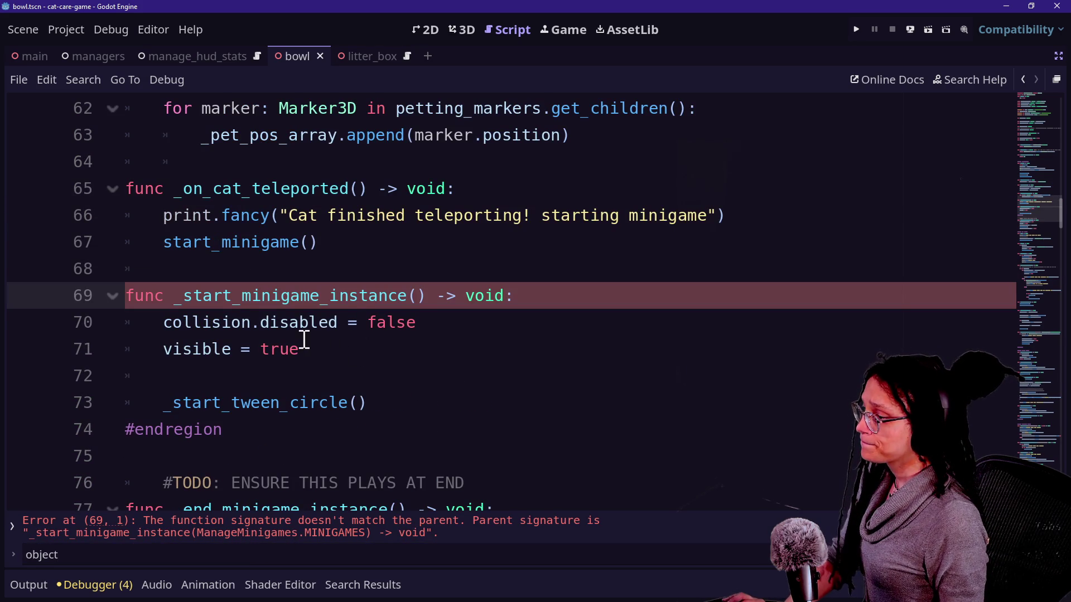
pyautogui.scroll(20, 282, 306)
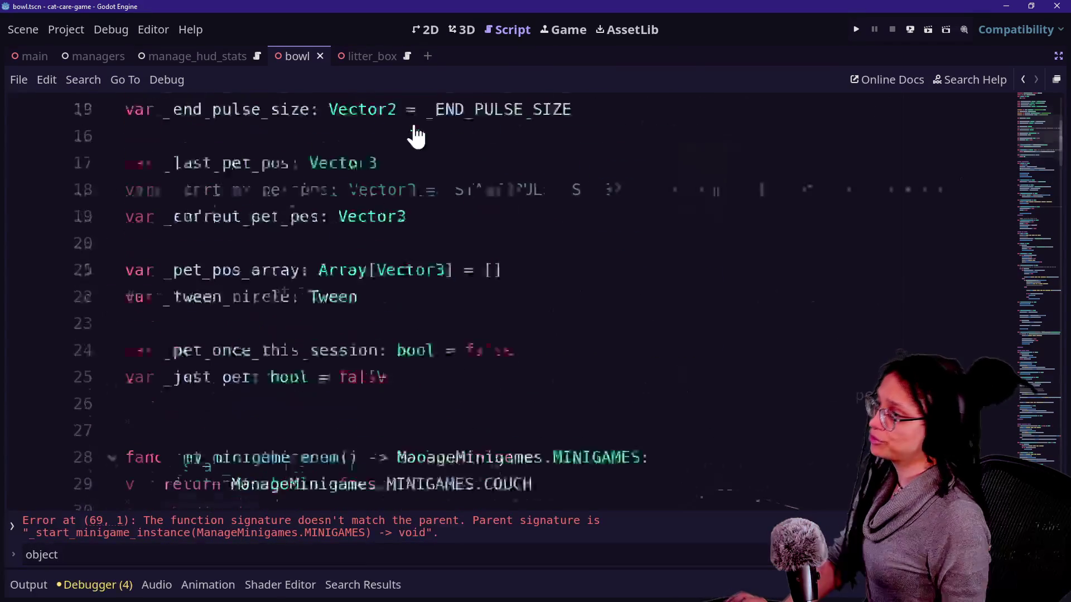
# - In the parent Minigame script, join the lone '):' onto the NONE line and indent the return
pyautogui.keyDown('ctrl'); pyautogui.click(483, 108); pyautogui.keyUp('ctrl')
pyautogui.scroll(8, 412, 290)
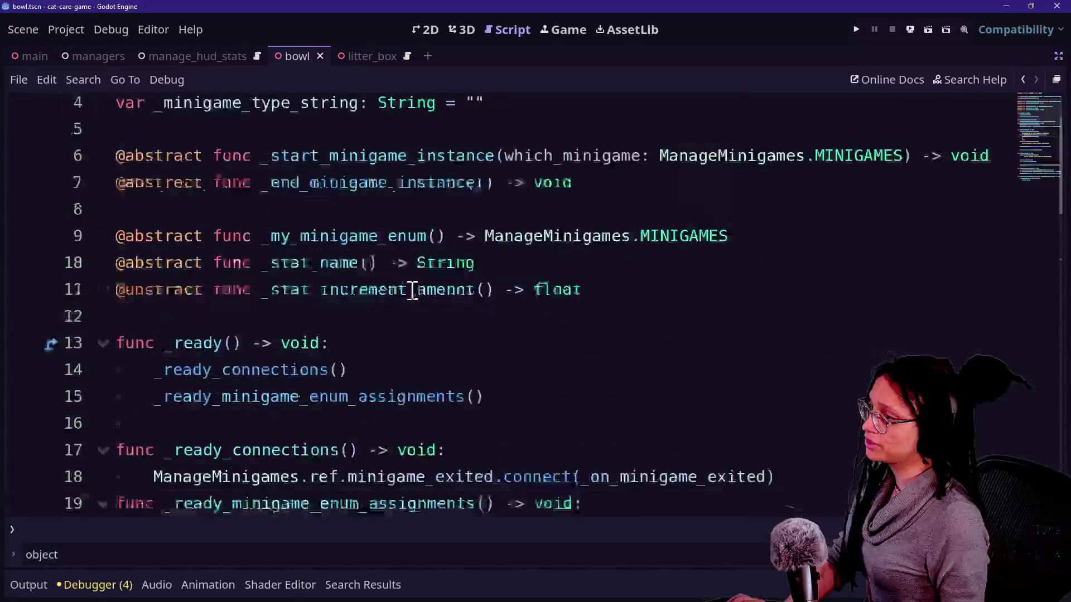
pyautogui.scroll(-8, 412, 290)
pyautogui.scroll(2, 412, 290)
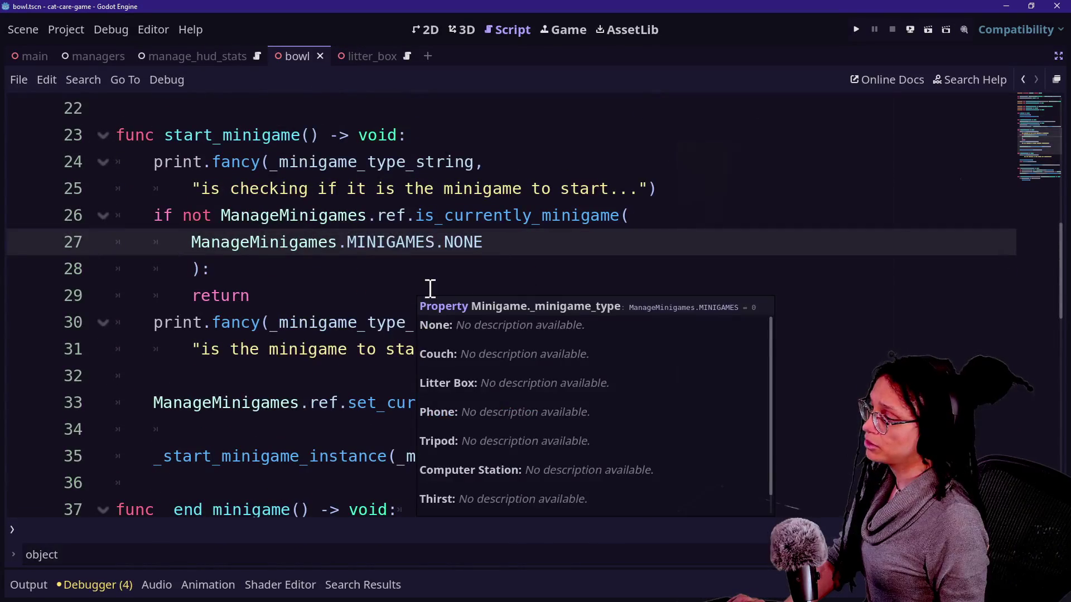
pyautogui.click(348, 272)
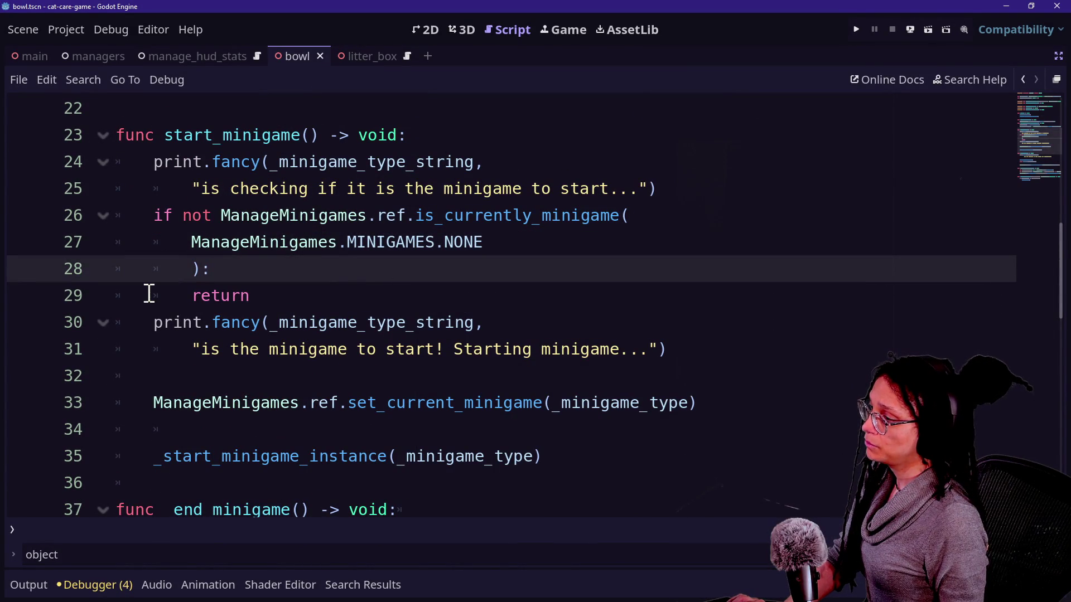
pyautogui.press('BackSpace')
pyautogui.press('BackSpace')
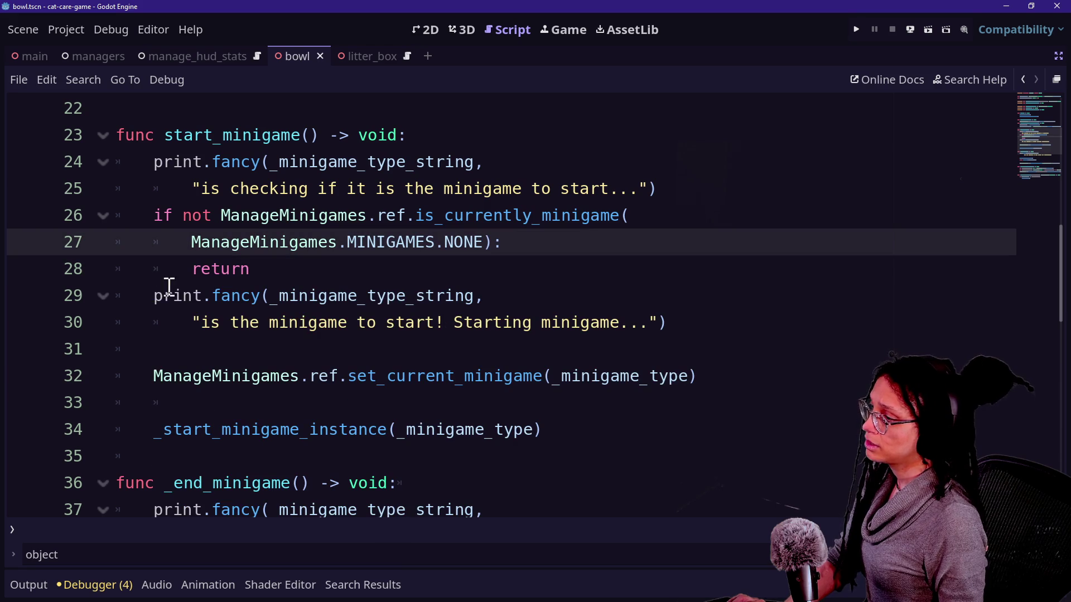
pyautogui.click(186, 273)
pyautogui.press('Tab')
# - Return to Minigame_Petting, then reopen the parent Minigame class and select _start_minigame_instance
pyautogui.click(178, 301)
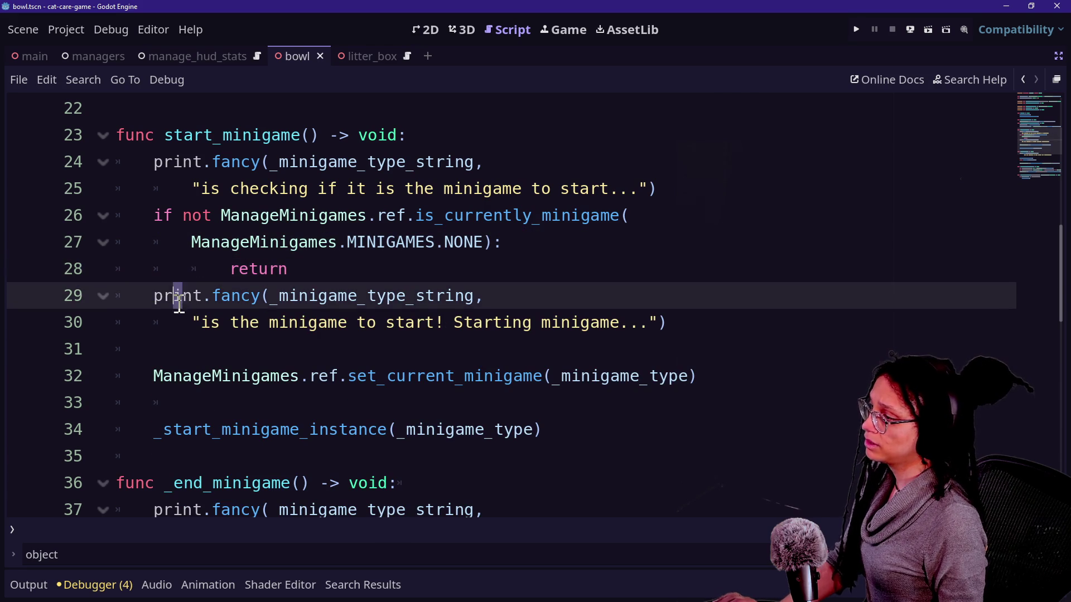
pyautogui.scroll(7, 555, 239)
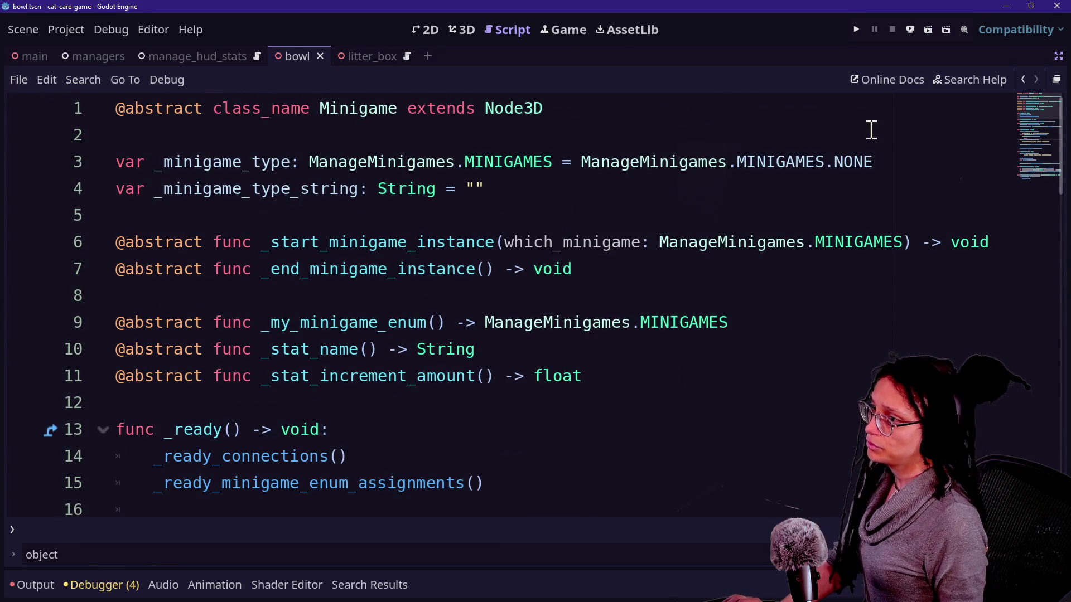
pyautogui.hotkey('shift', 'alt', 'o')
pyautogui.press('Escape')
pyautogui.click(1024, 79)
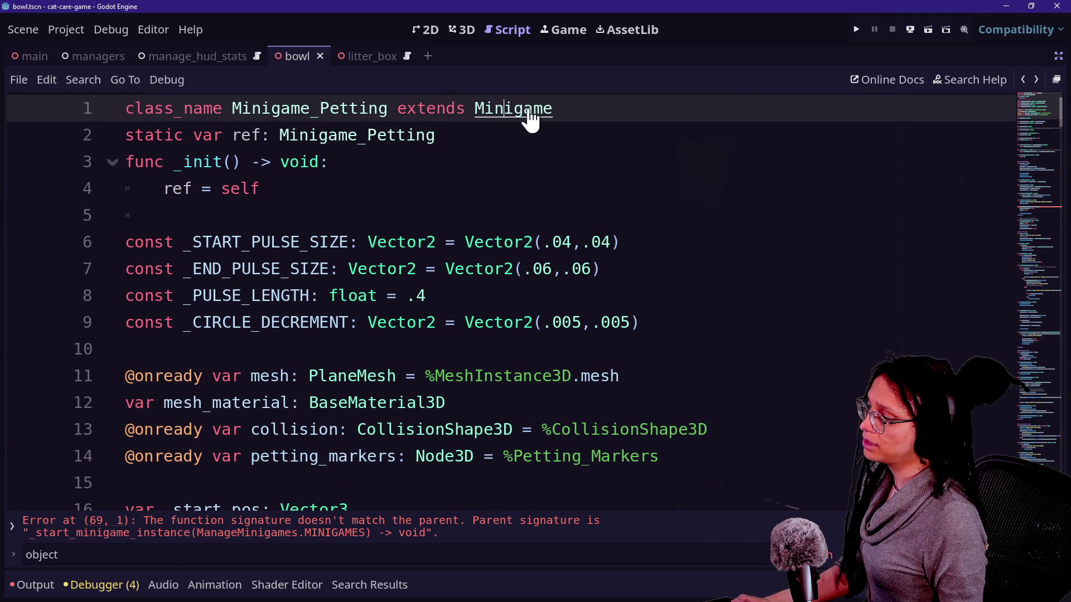
pyautogui.keyDown('ctrl'); pyautogui.click(529, 114); pyautogui.keyUp('ctrl')
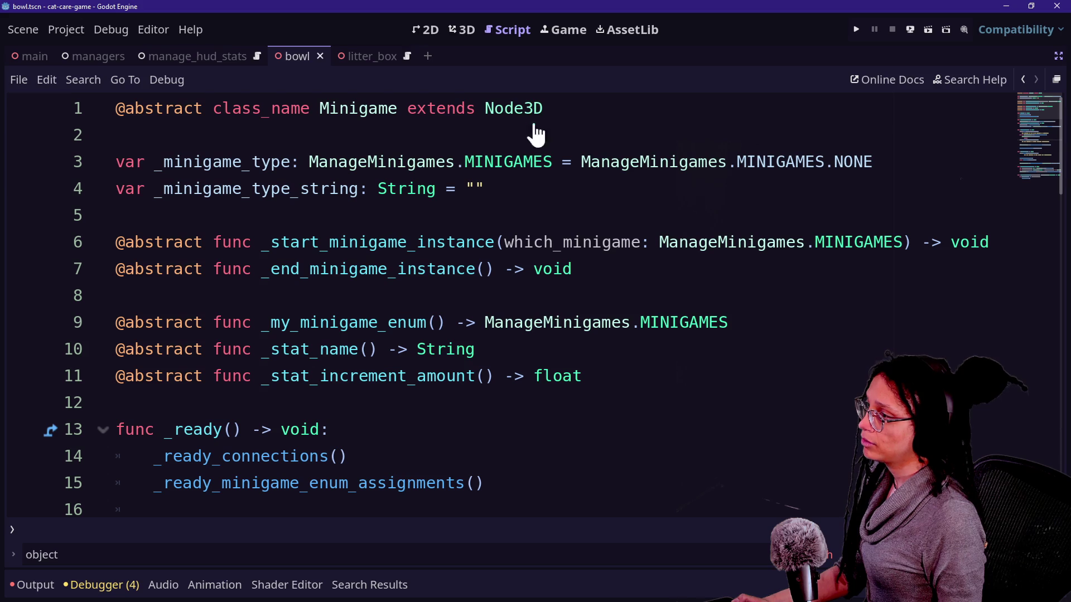
pyautogui.click(582, 241)
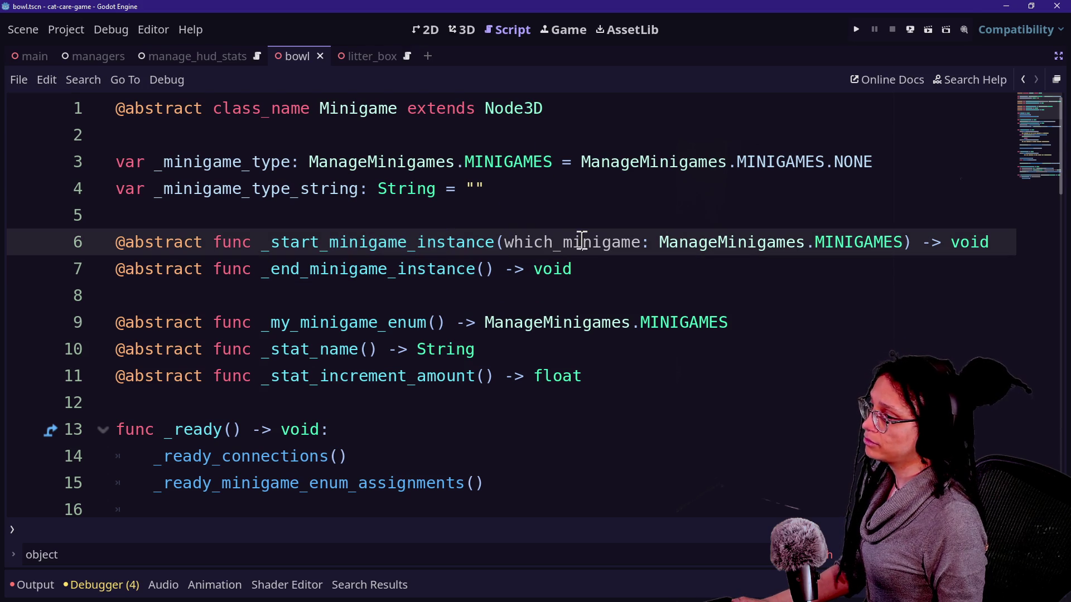
pyautogui.doubleClick(262, 244)
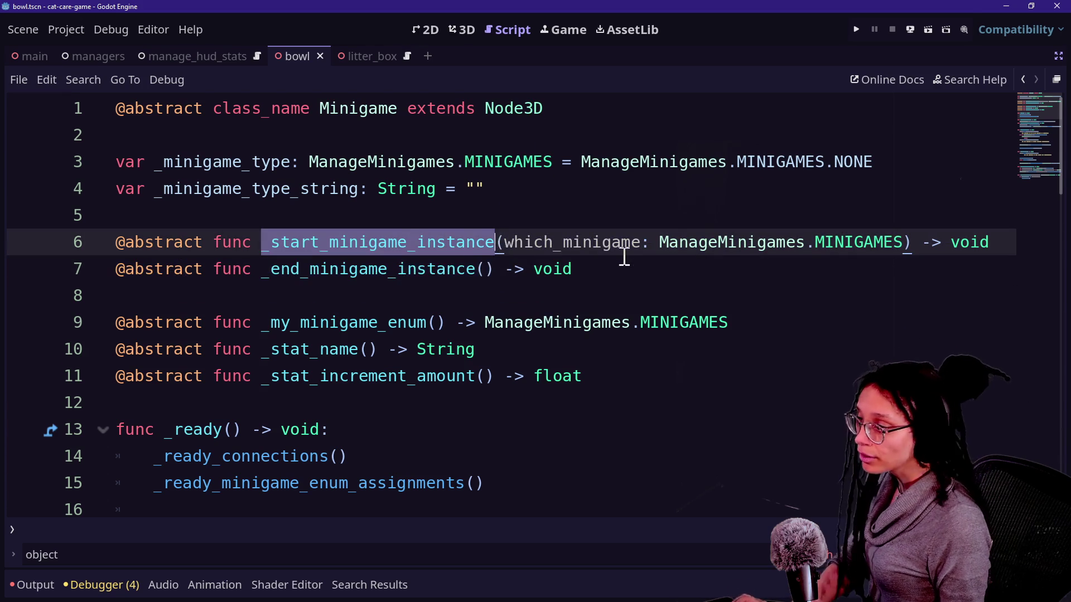
# - Search all scripts for _start_minigame_instance and open the minigame_thirst.gd match
pyautogui.hotkey('ctrl', 'shift', 'f')
pyautogui.press('Return')
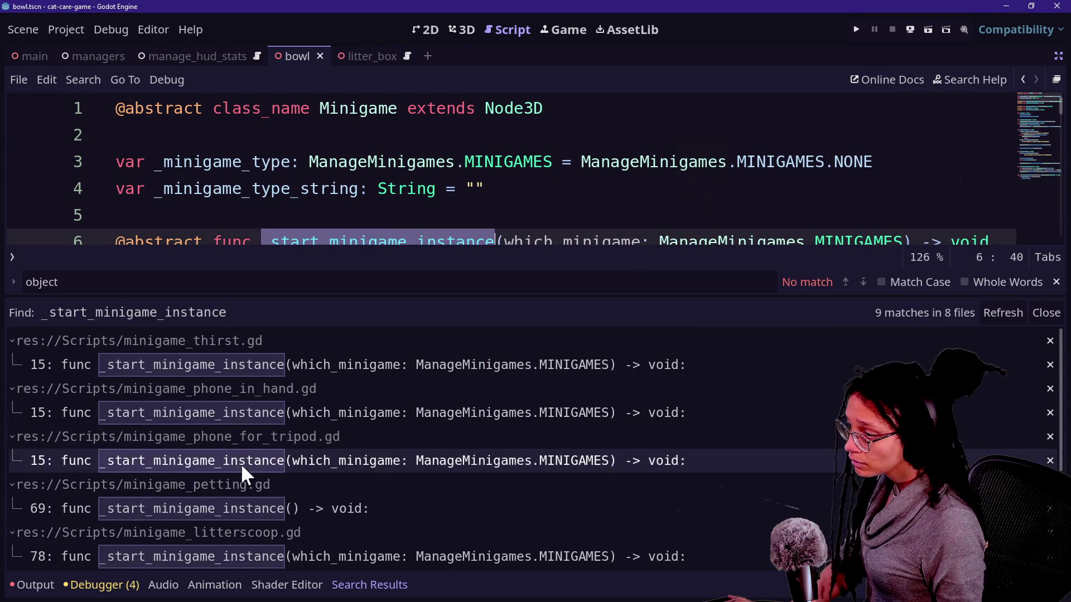
pyautogui.click(280, 367)
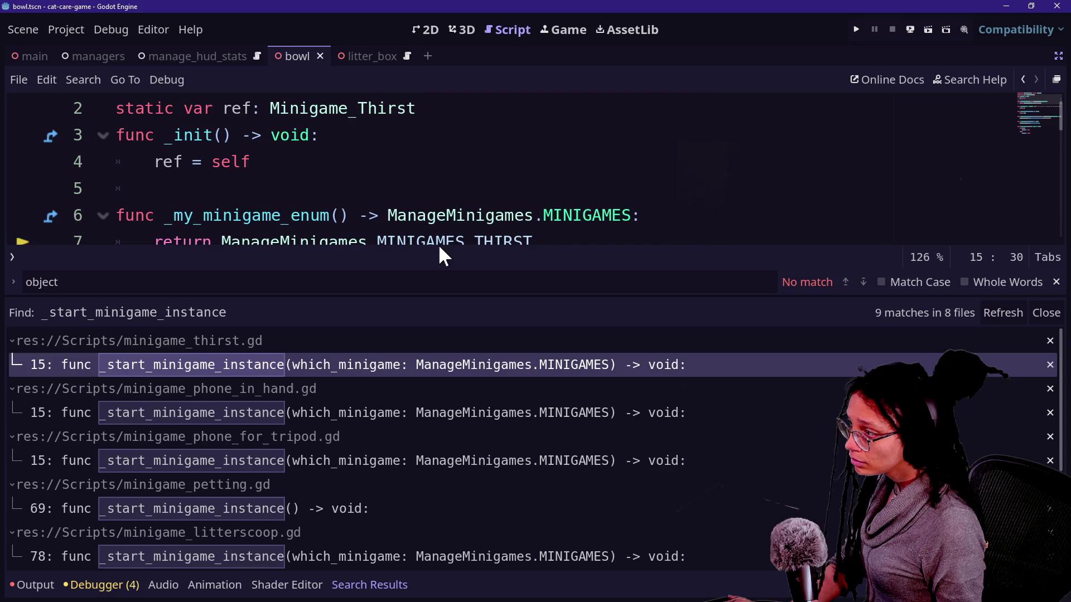
pyautogui.scroll(-1, 461, 193)
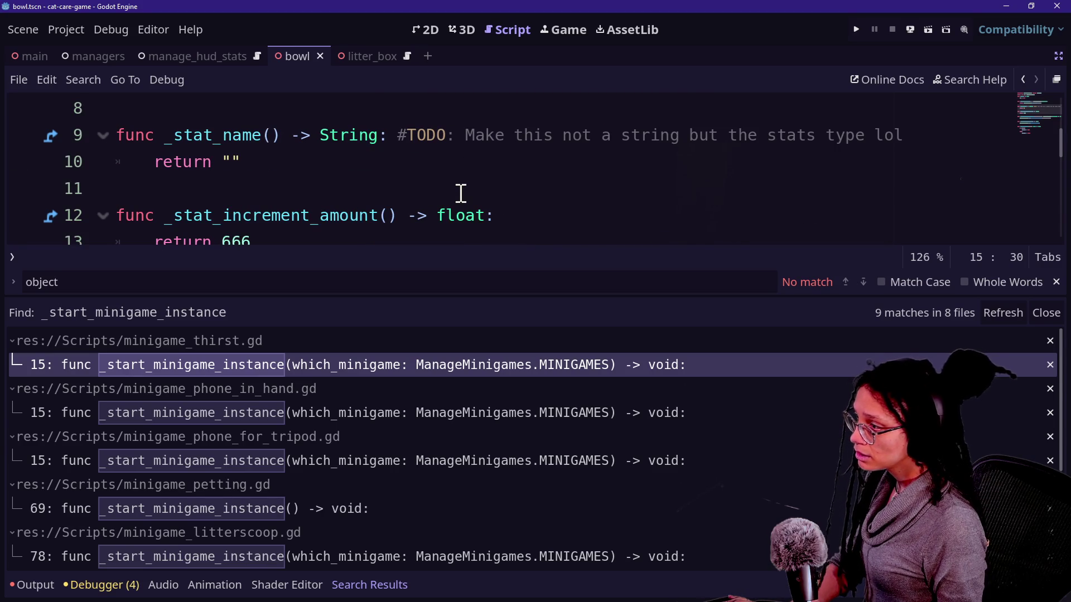
pyautogui.moveTo(479, 297); pyautogui.dragTo(491, 455)
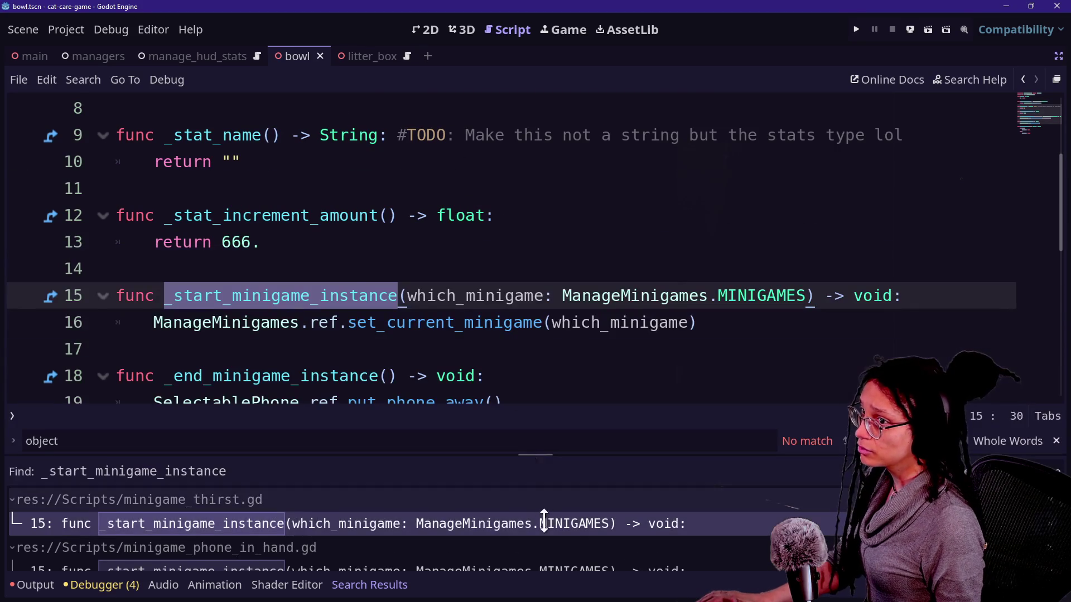
pyautogui.scroll(-1, 513, 328)
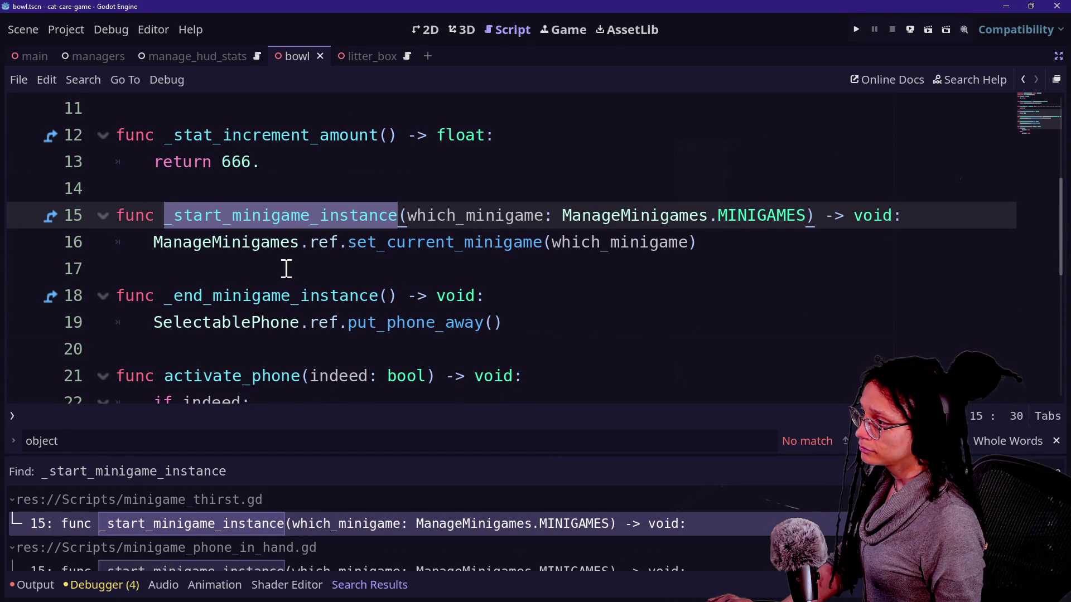
pyautogui.click(355, 244)
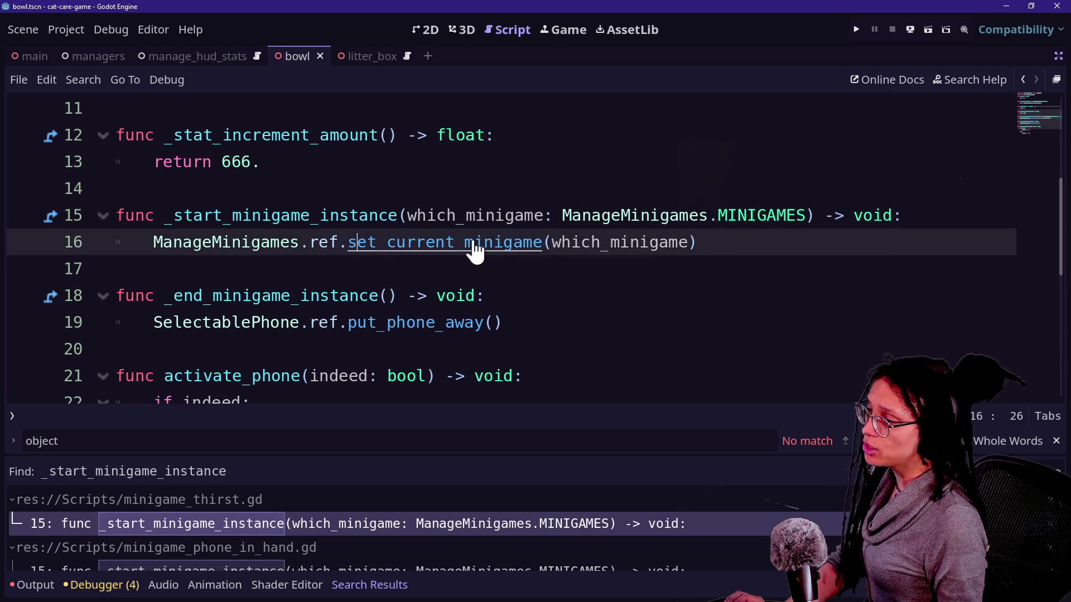
# - Delete the _start_minigame_instance function in minigame_thirst.gd and minigame_phone_in_hand.gd
pyautogui.click(144, 256)
pyautogui.moveTo(144, 256); pyautogui.dragTo(163, 201)
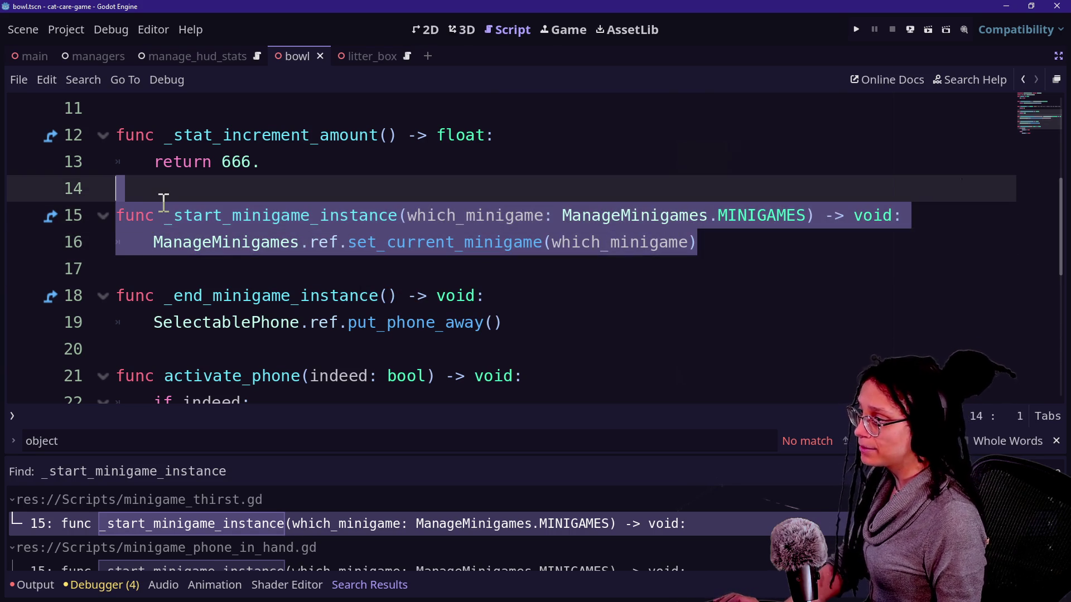
pyautogui.press('BackSpace')
pyautogui.scroll(3, 441, 271)
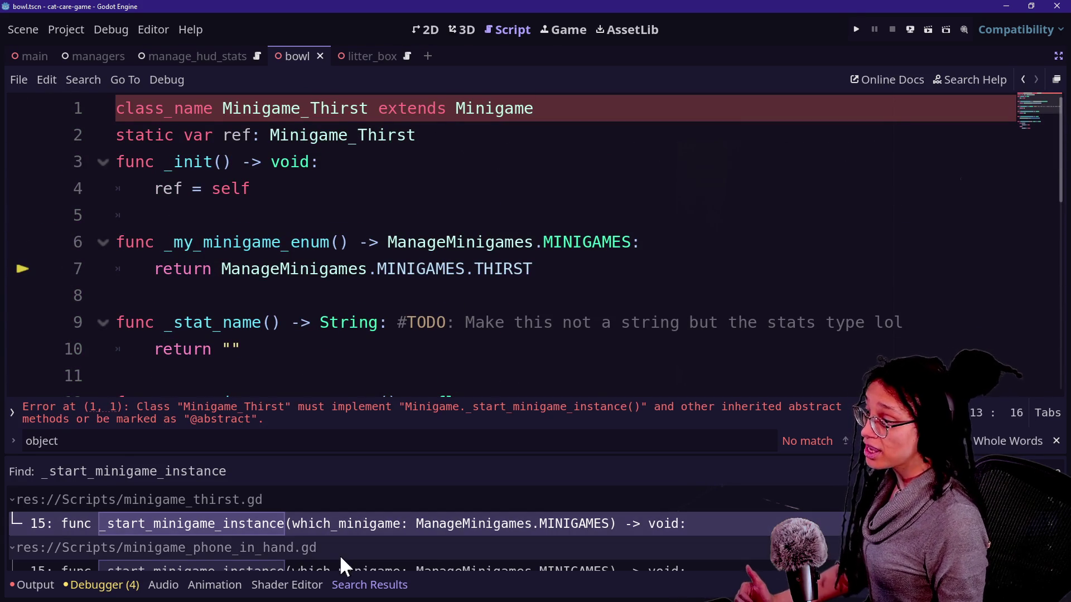
pyautogui.click(355, 567)
pyautogui.moveTo(752, 231)
pyautogui.mouseDown()
pyautogui.moveTo(748, 151)
pyautogui.moveTo(748, 187)
pyautogui.moveTo(769, 233)
pyautogui.mouseUp()
pyautogui.press('BackSpace')
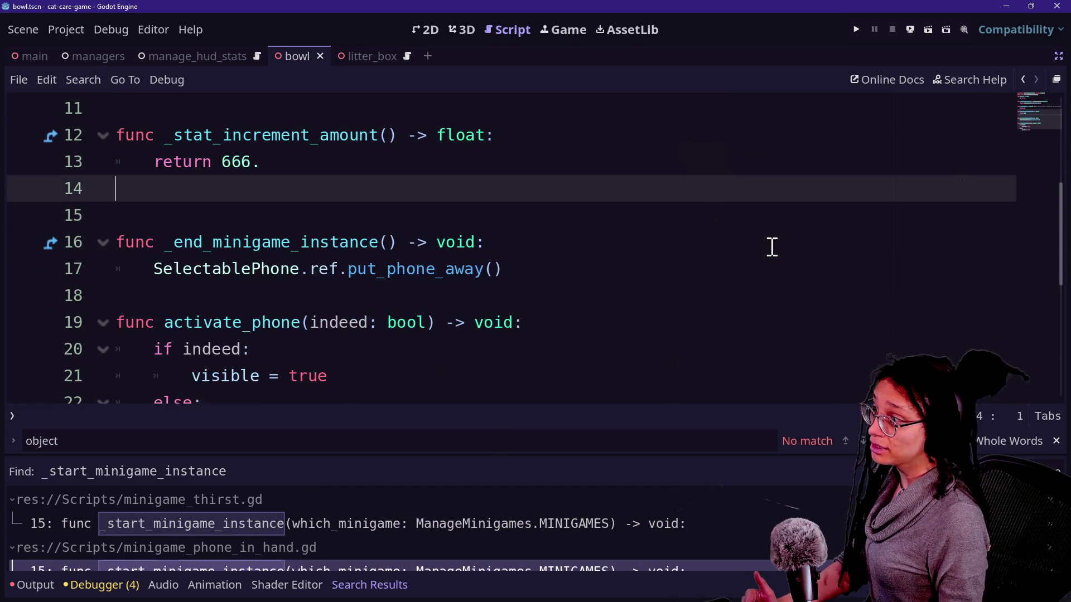
pyautogui.press('Left')
# - Review the phone-in-hand and thirst implementations, enlarge the results, and open petting.gd line 69
pyautogui.scroll(-1, 473, 491)
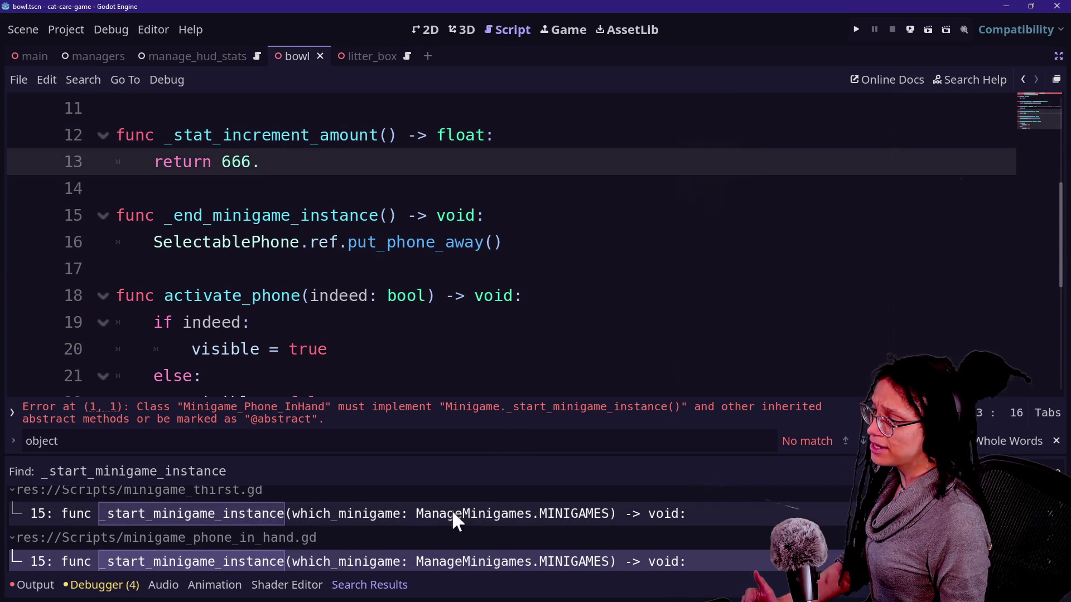
pyautogui.scroll(-1, 470, 550)
pyautogui.click(470, 550)
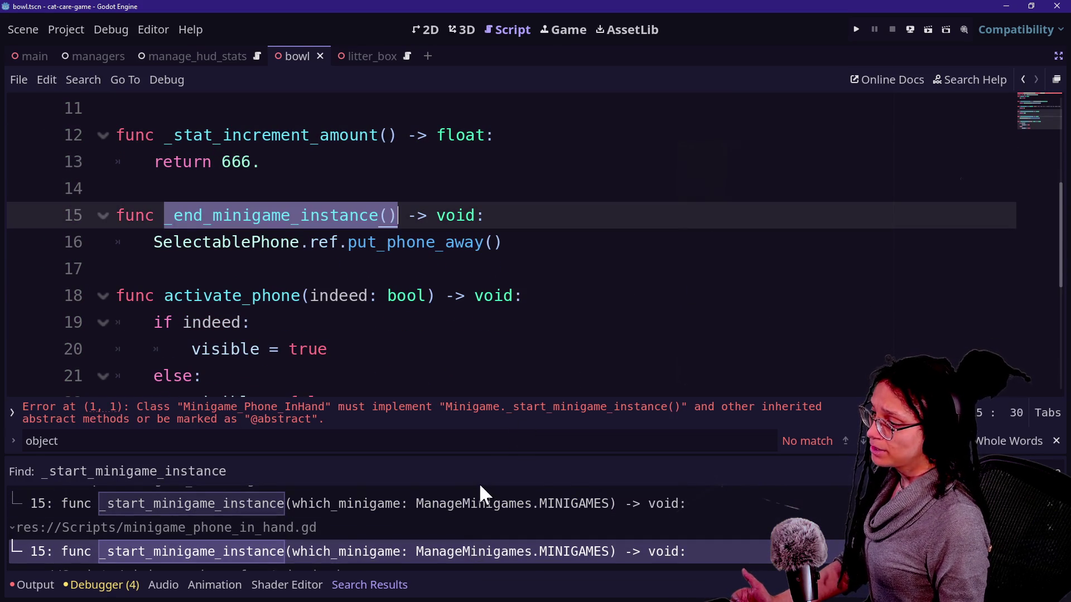
pyautogui.click(422, 507)
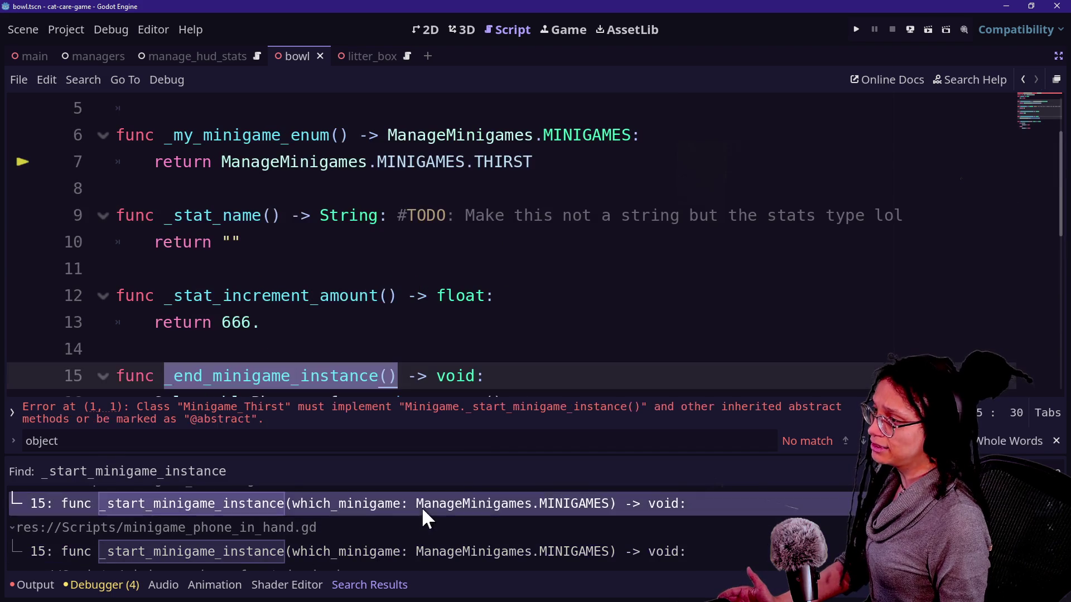
pyautogui.scroll(-1, 466, 564)
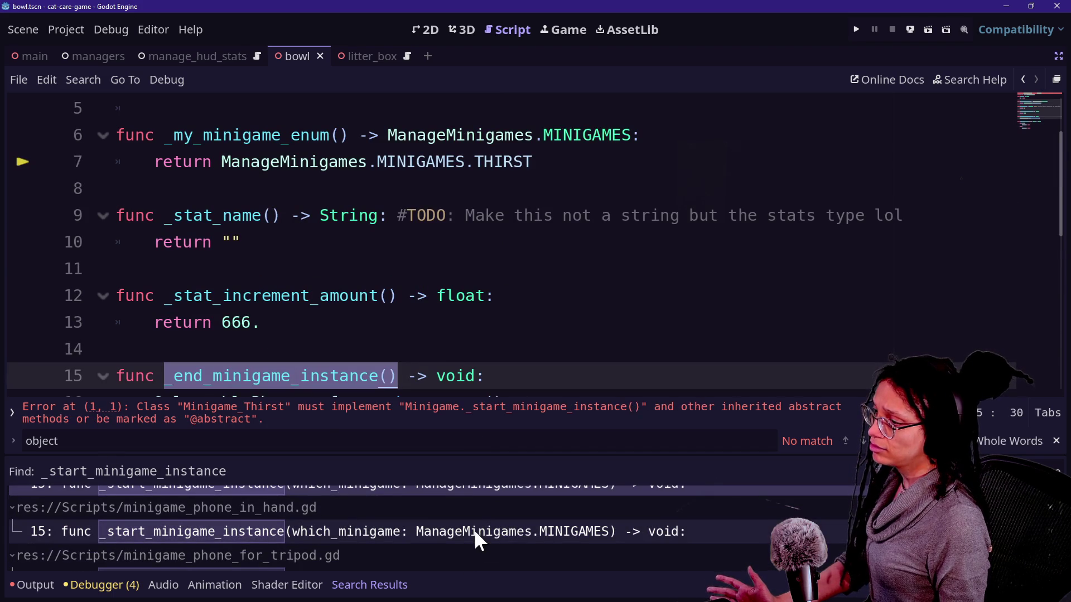
pyautogui.scroll(-2, 448, 324)
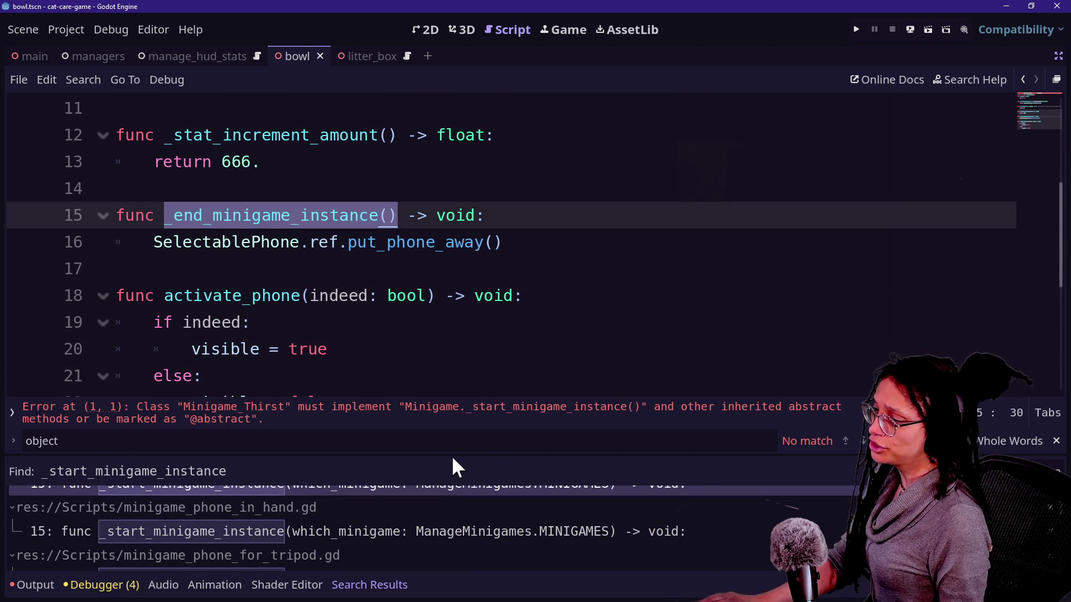
pyautogui.moveTo(452, 454); pyautogui.dragTo(442, 263)
pyautogui.click(345, 432)
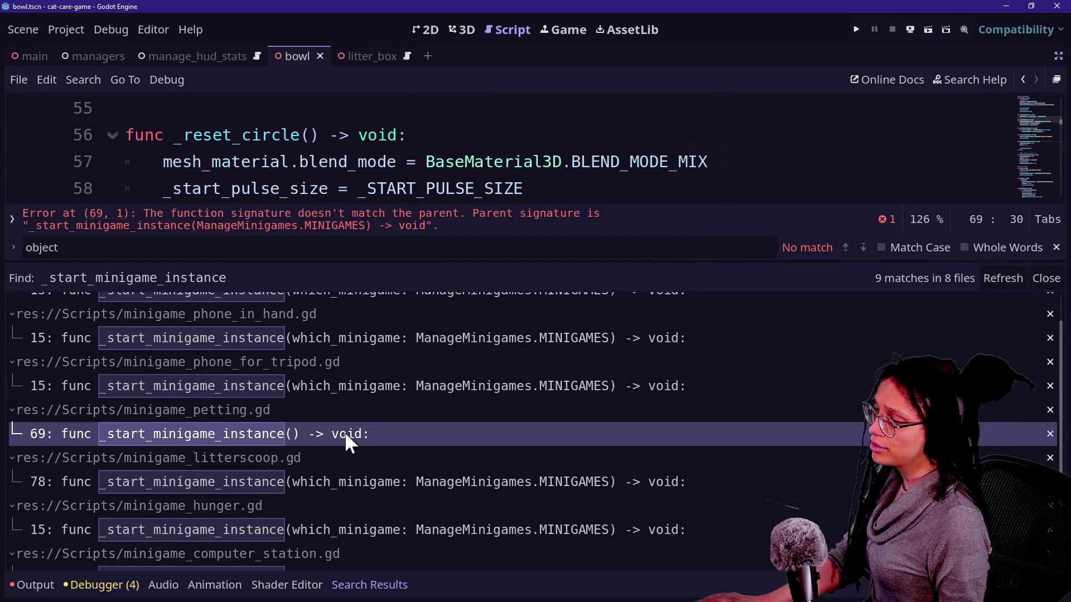
# - Compare the tripod, phone-in-hand and thirst _start_minigame_instance definitions
pyautogui.scroll(-1, 522, 167)
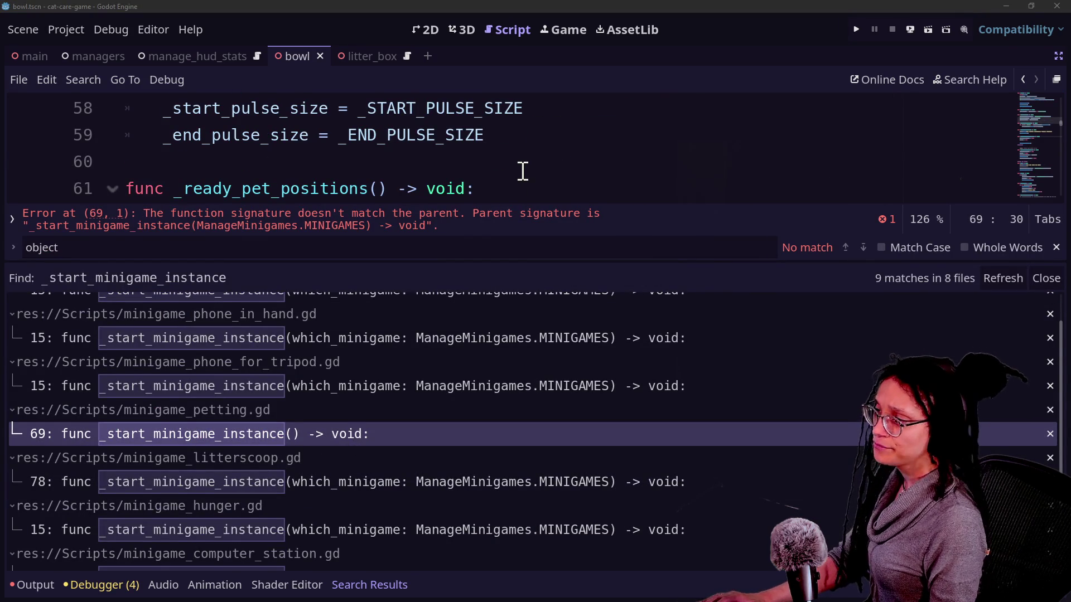
pyautogui.click(522, 162)
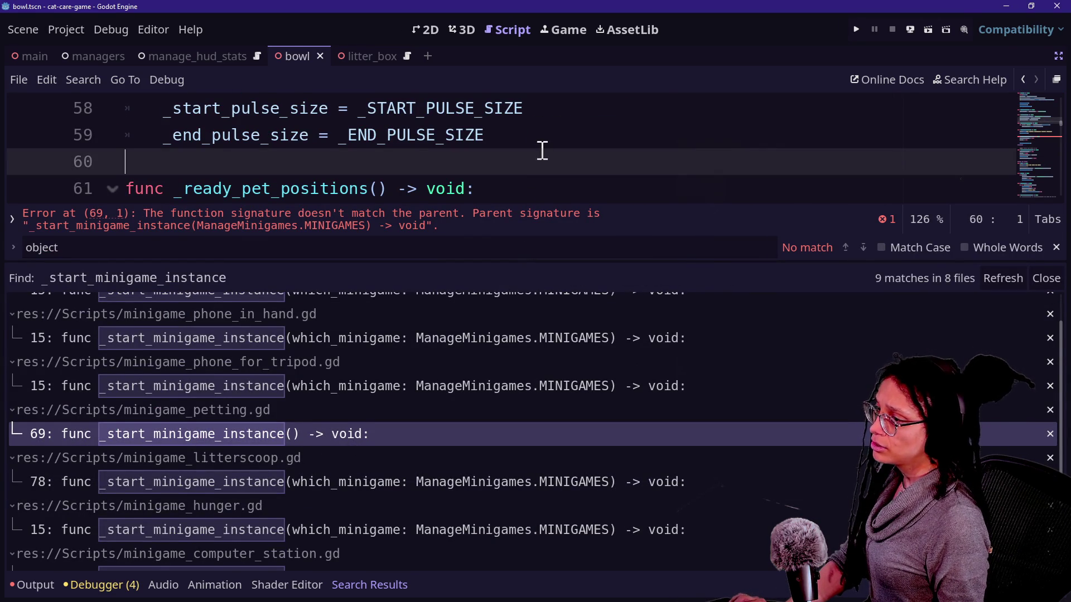
pyautogui.click(474, 385)
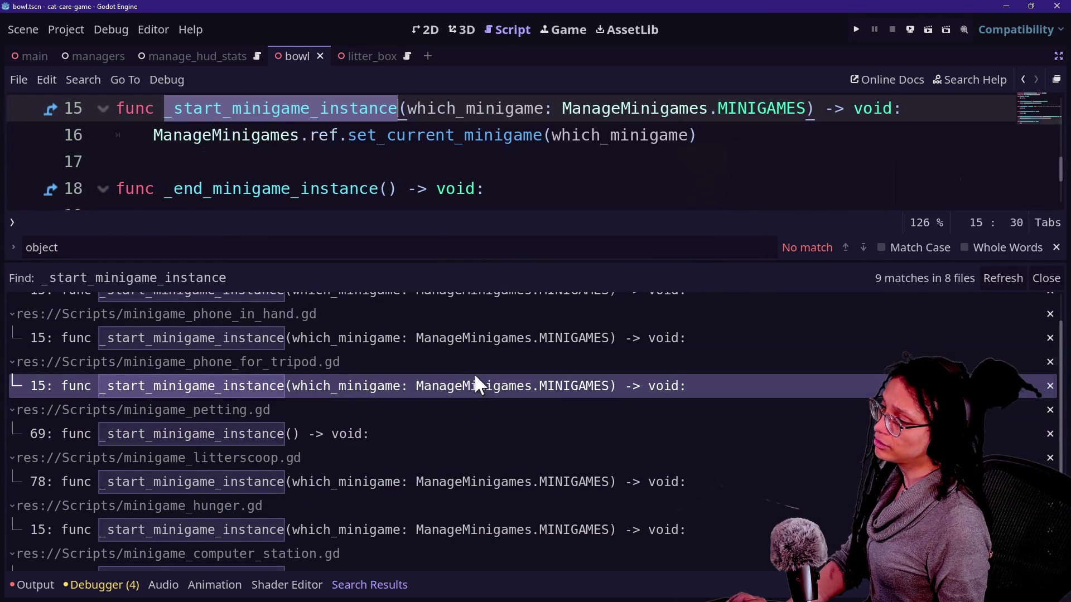
pyautogui.click(452, 151)
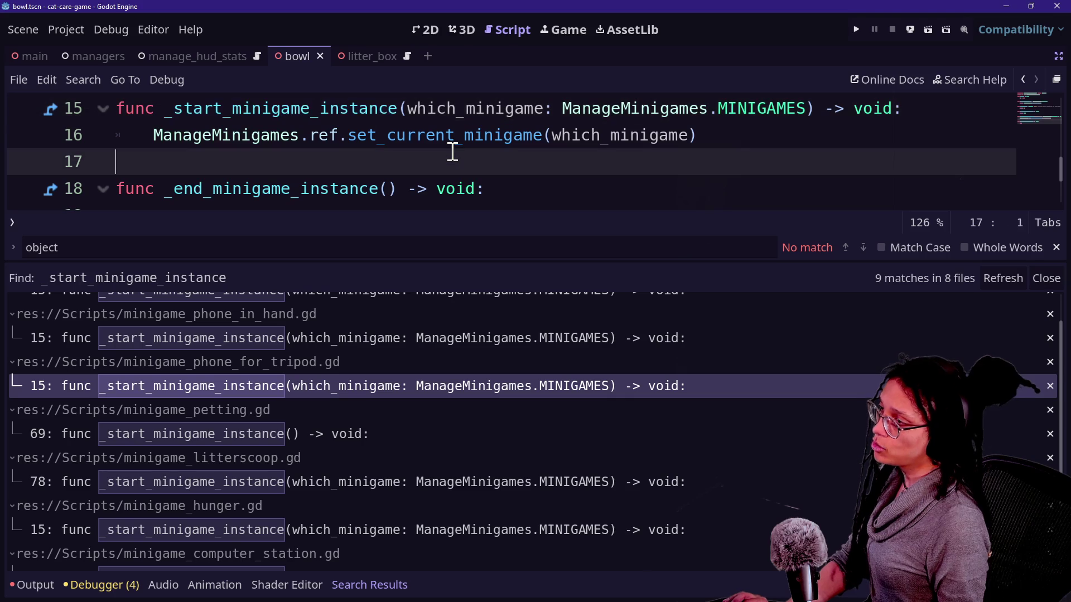
pyautogui.click(359, 339)
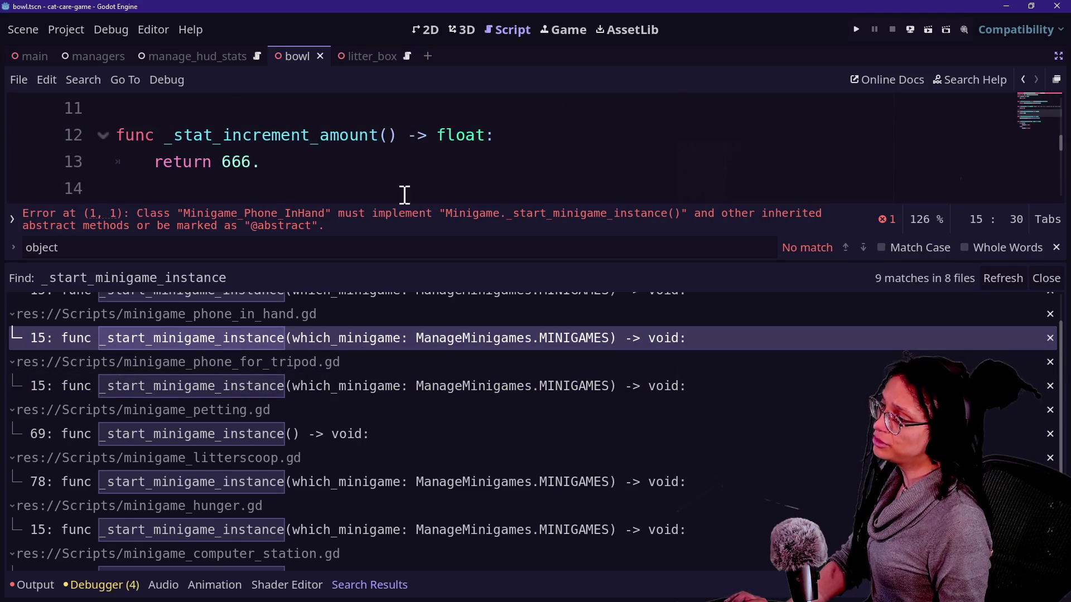
pyautogui.scroll(1, 403, 369)
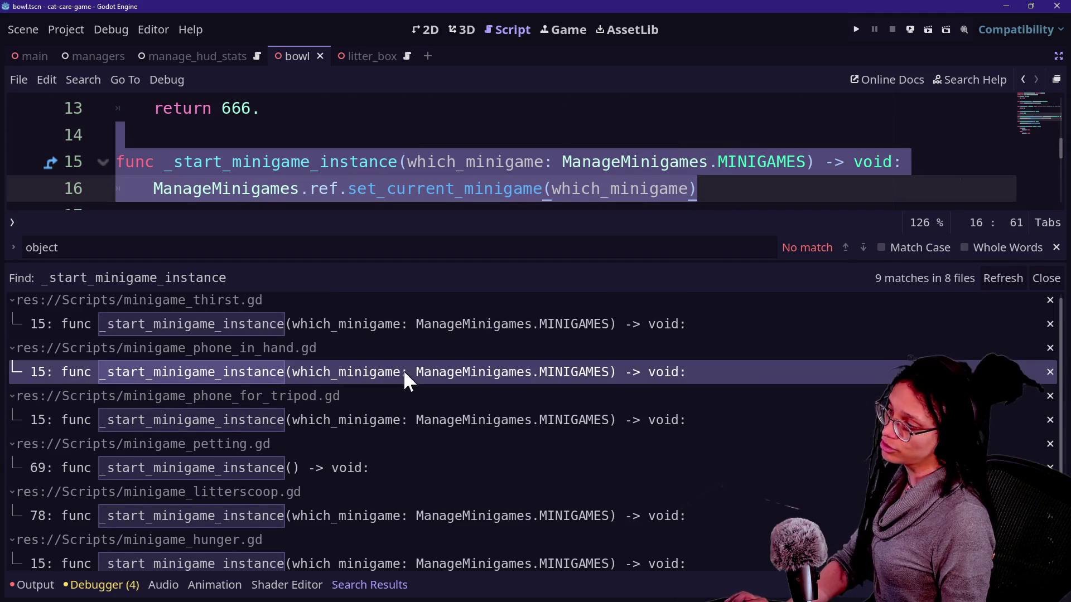
pyautogui.click(394, 323)
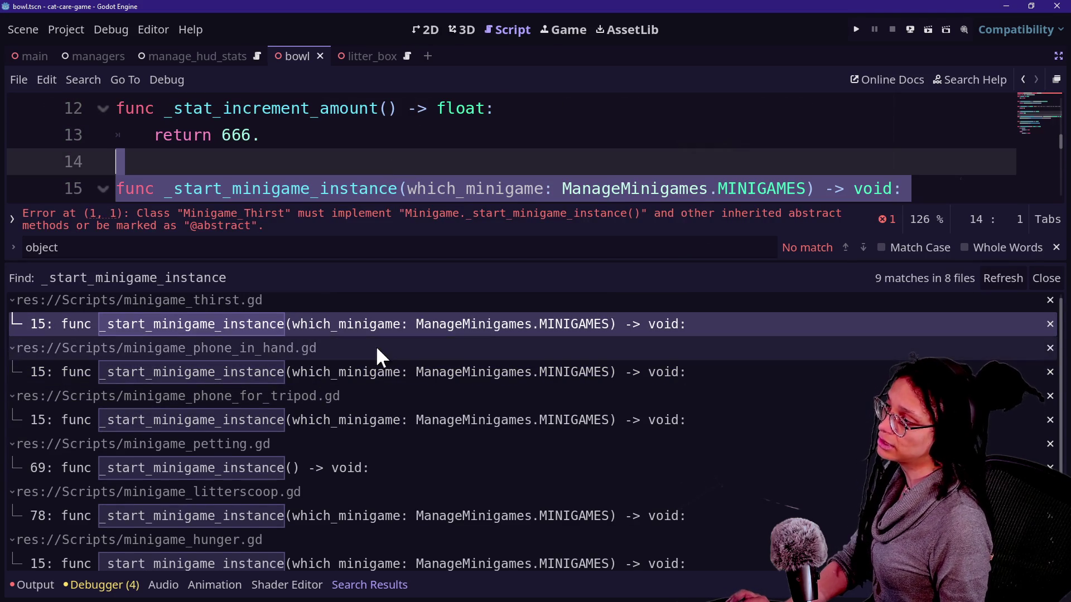
pyautogui.click(349, 373)
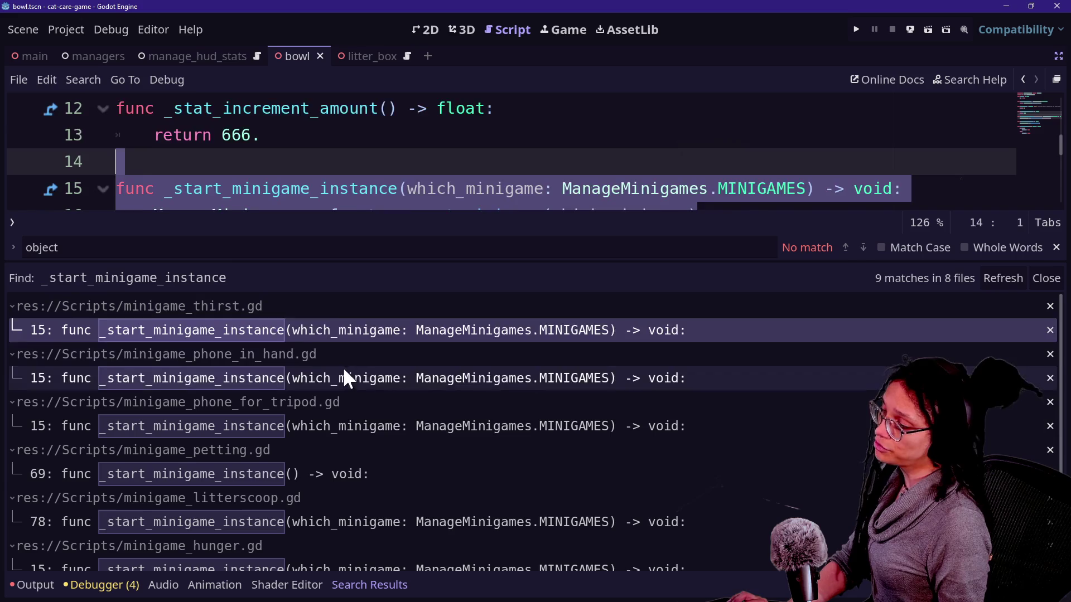
pyautogui.click(425, 426)
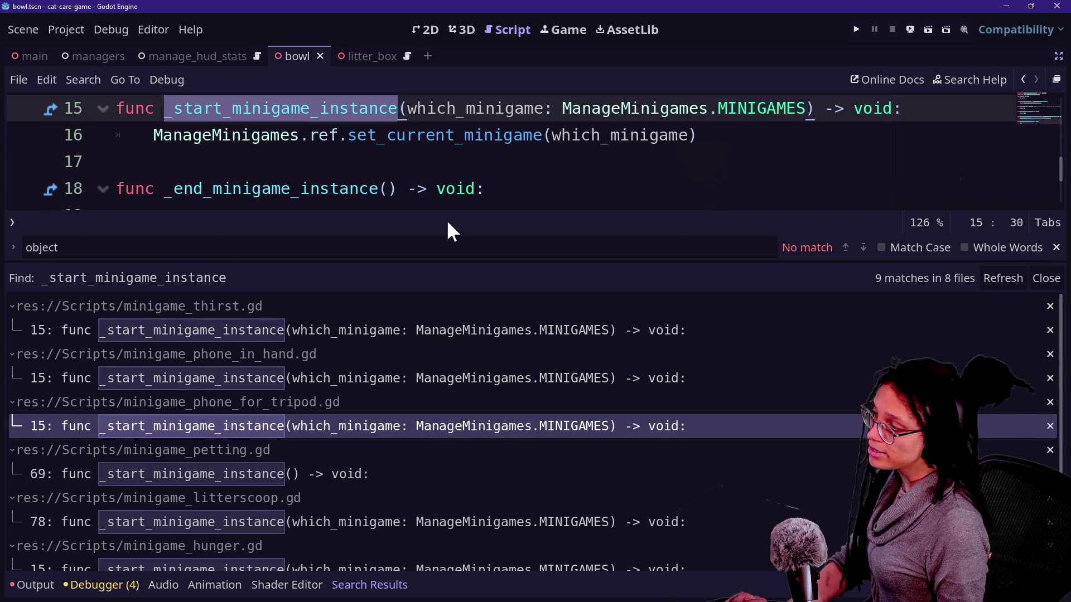
# - Undo petting.gd's edits to restore the which_minigame: ManageMinigames.MINIGAMES parameter on line 69
pyautogui.click(424, 474)
pyautogui.press('Right')
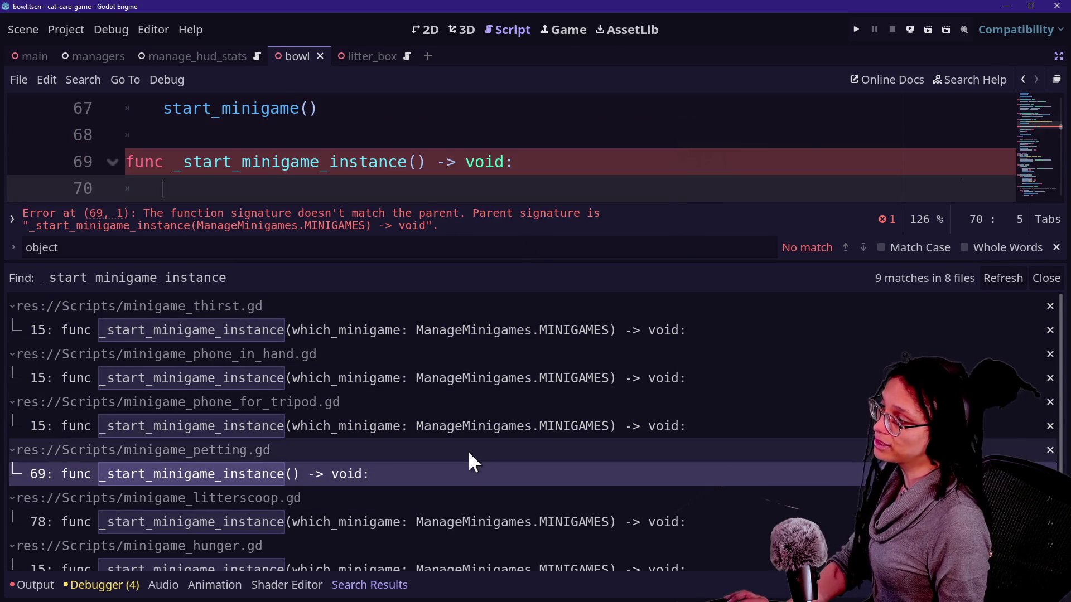
pyautogui.write('which_minigame: ManageMinigames.MINIGAMES')
pyautogui.hotkey('ctrl', 'z')
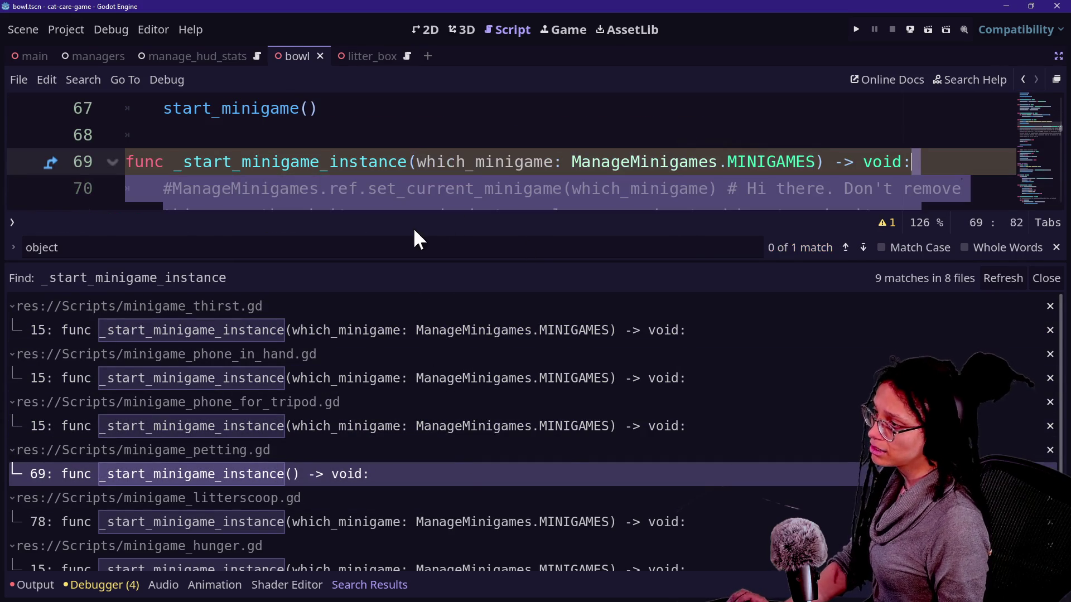
# - Check the litterscoop and hunger scripts' _start_minigame_instance definitions
pyautogui.scroll(-1, 370, 175)
pyautogui.click(385, 178)
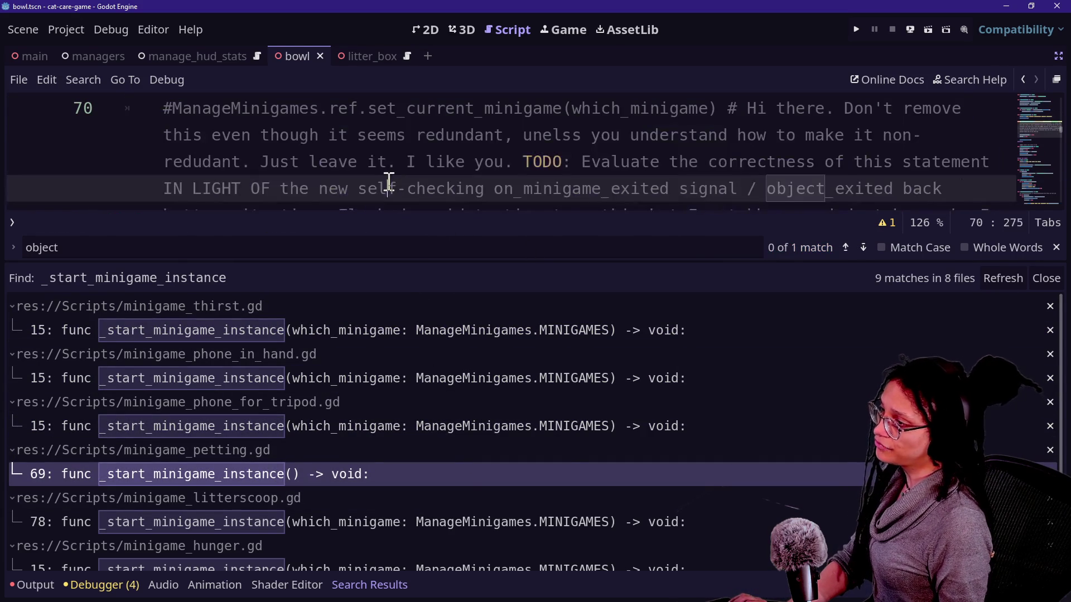
pyautogui.click(326, 519)
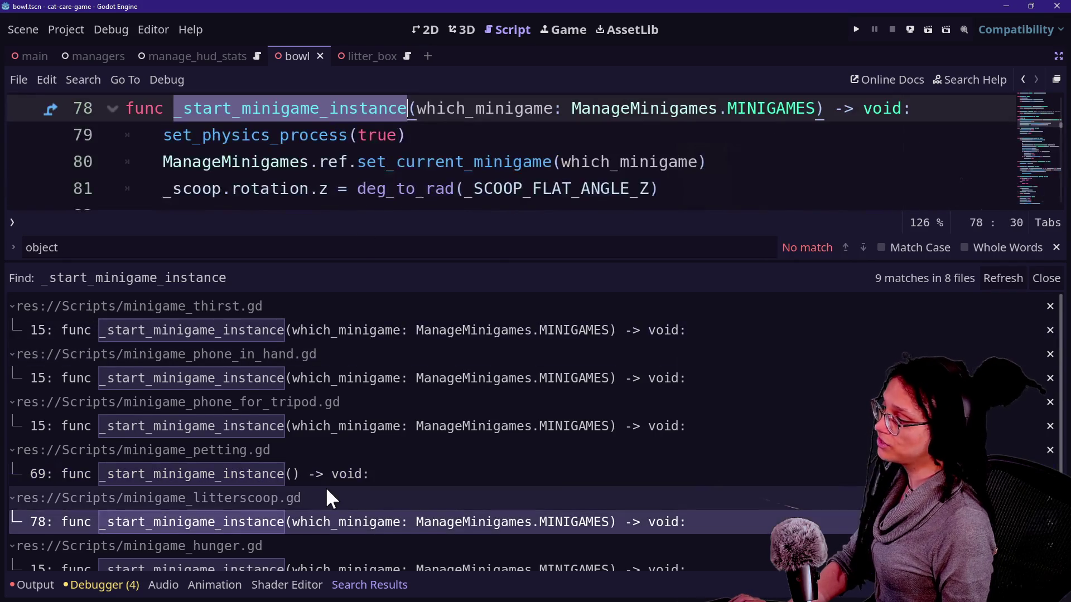
pyautogui.scroll(-4, 326, 487)
pyautogui.click(328, 474)
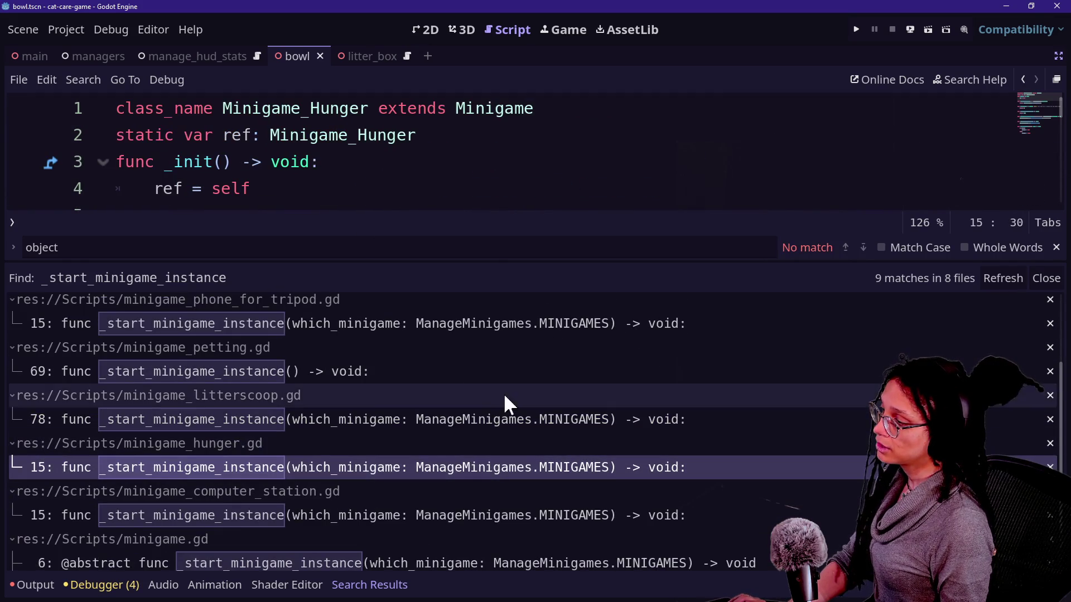
pyautogui.click(856, 30)
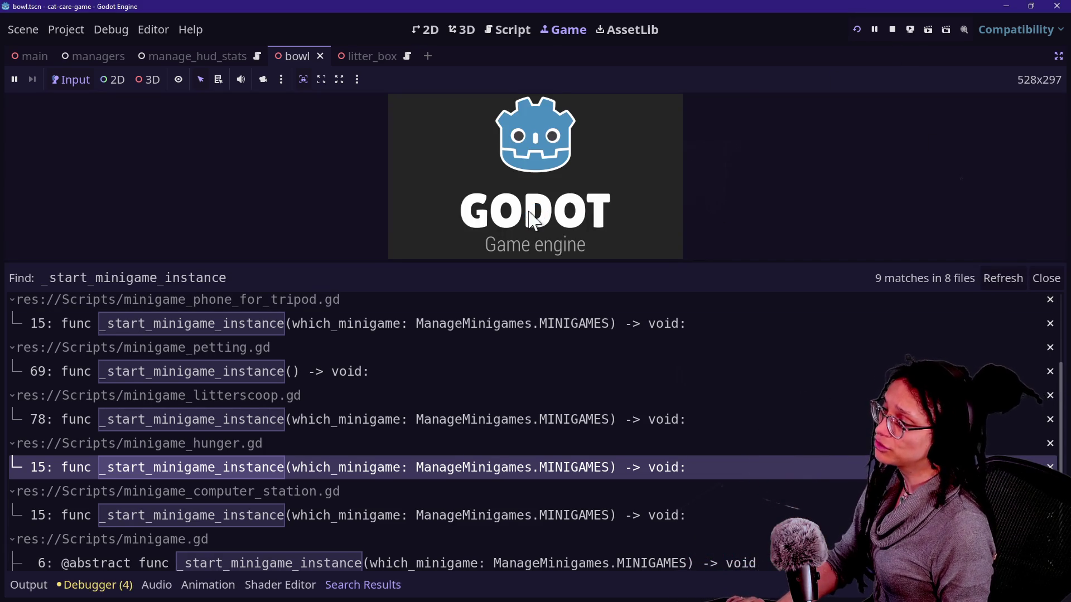
pyautogui.click(512, 159)
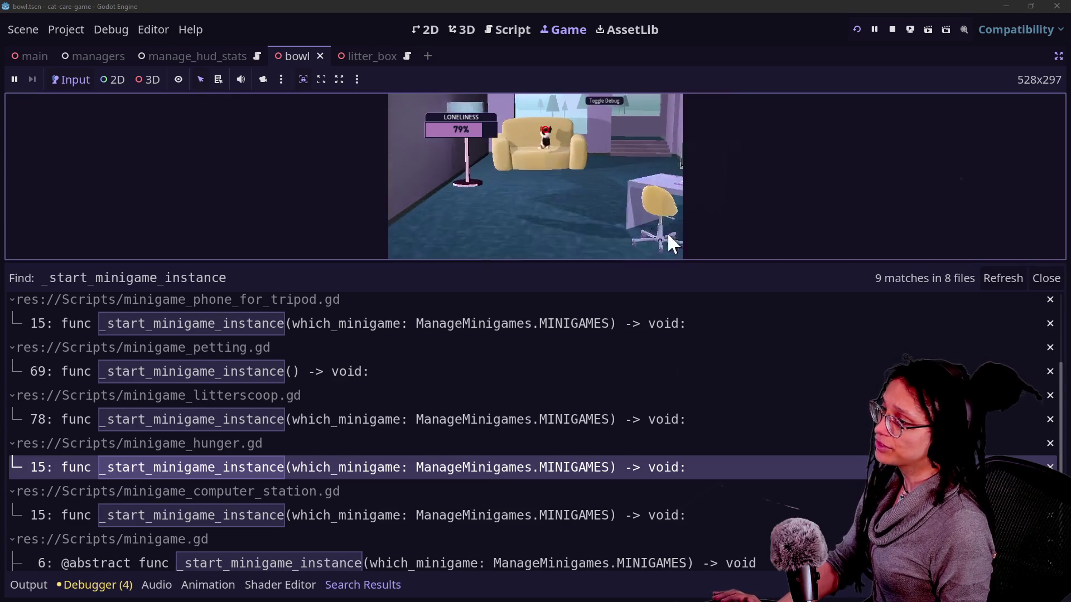
pyautogui.click(624, 222)
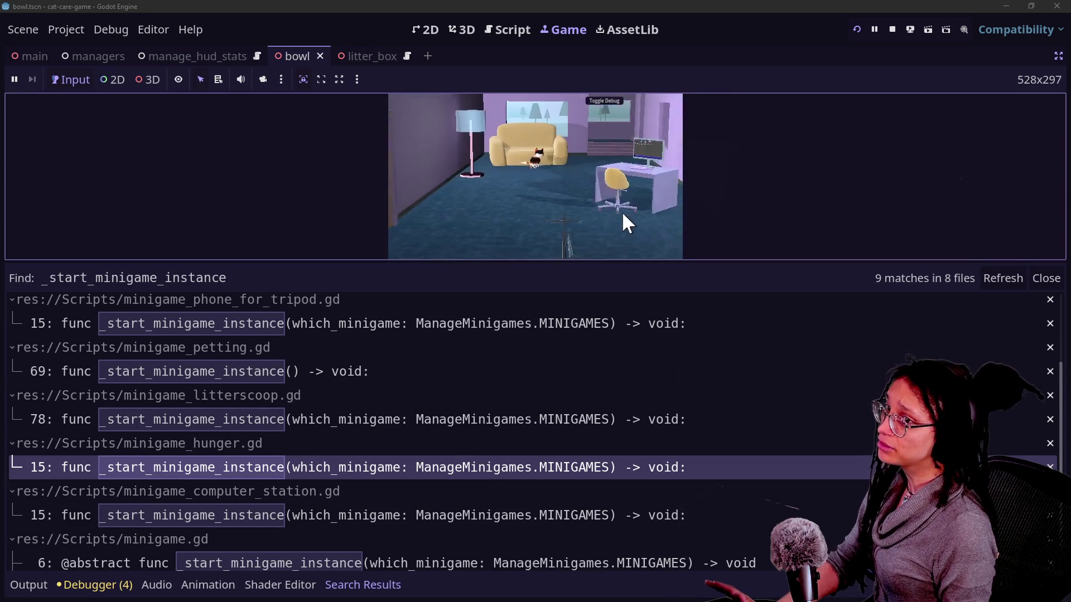
pyautogui.click(636, 222)
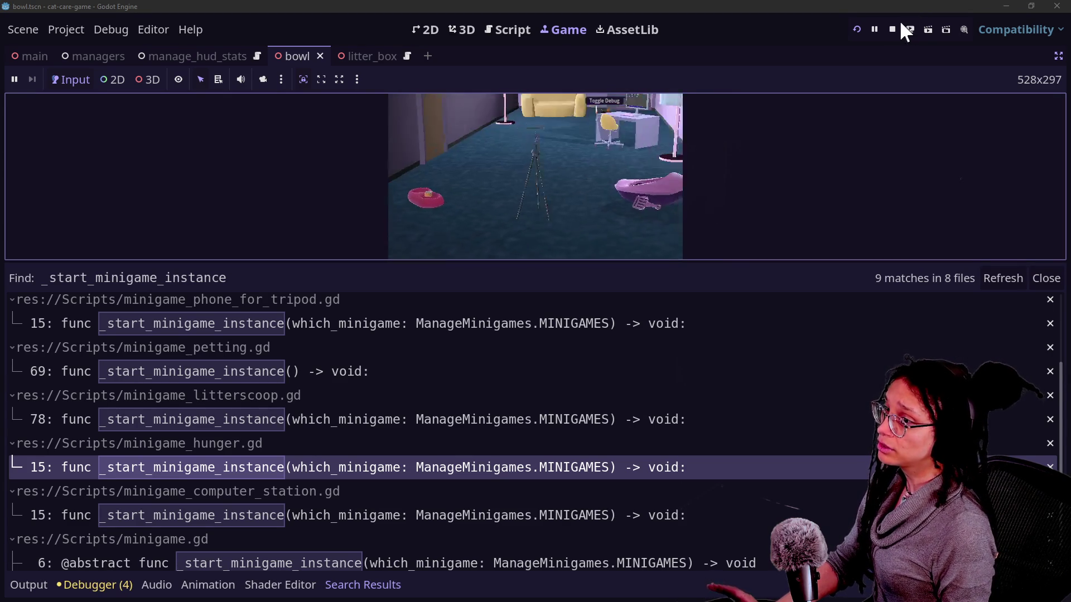
pyautogui.click(892, 29)
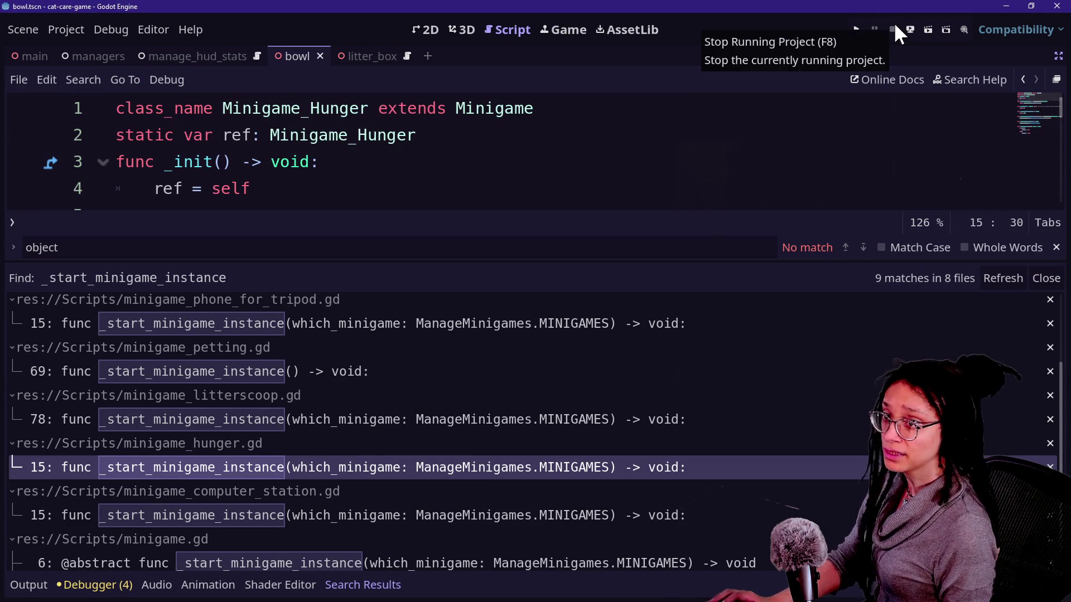
# - Commit 27 files to 4.5.1 with summary 'mingoing back is pretty much done almost' and push to origin
pyautogui.hotkey('alt', 'Tab')
pyautogui.click(106, 429)
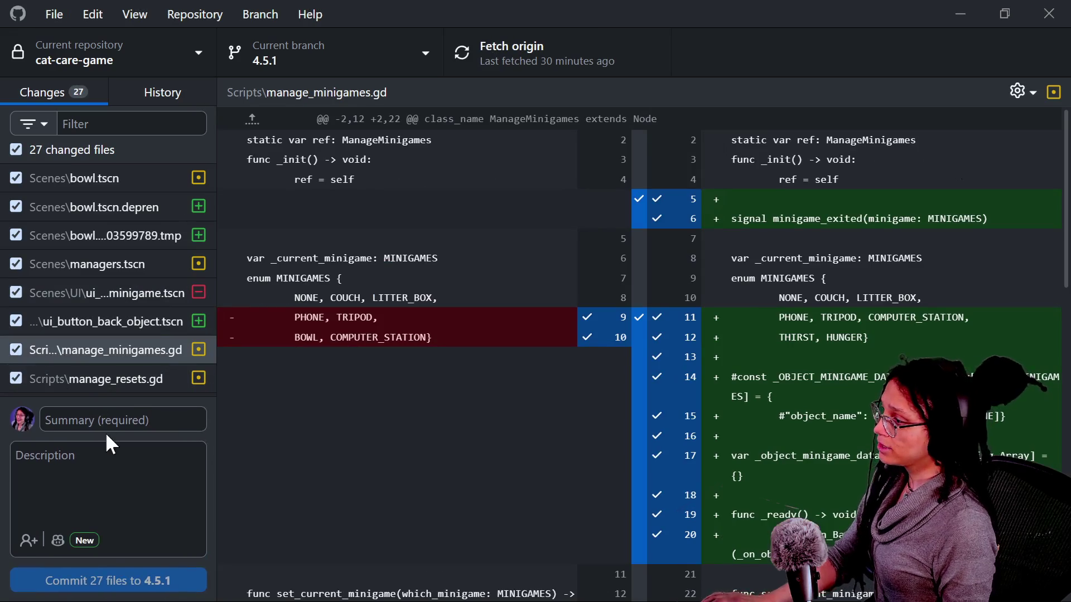
pyautogui.write('minigame')
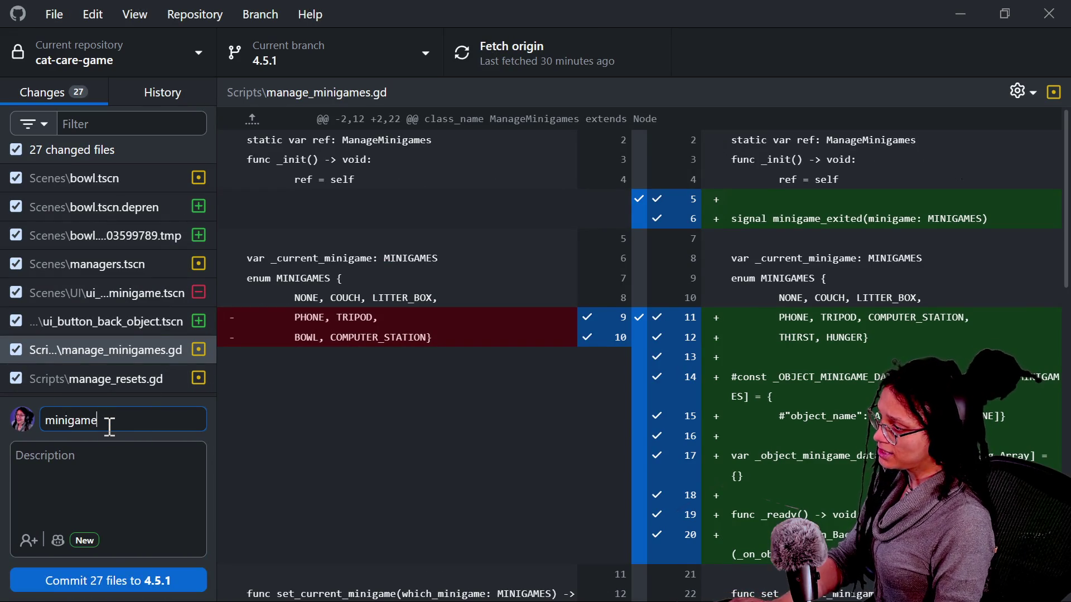
pyautogui.write('go')
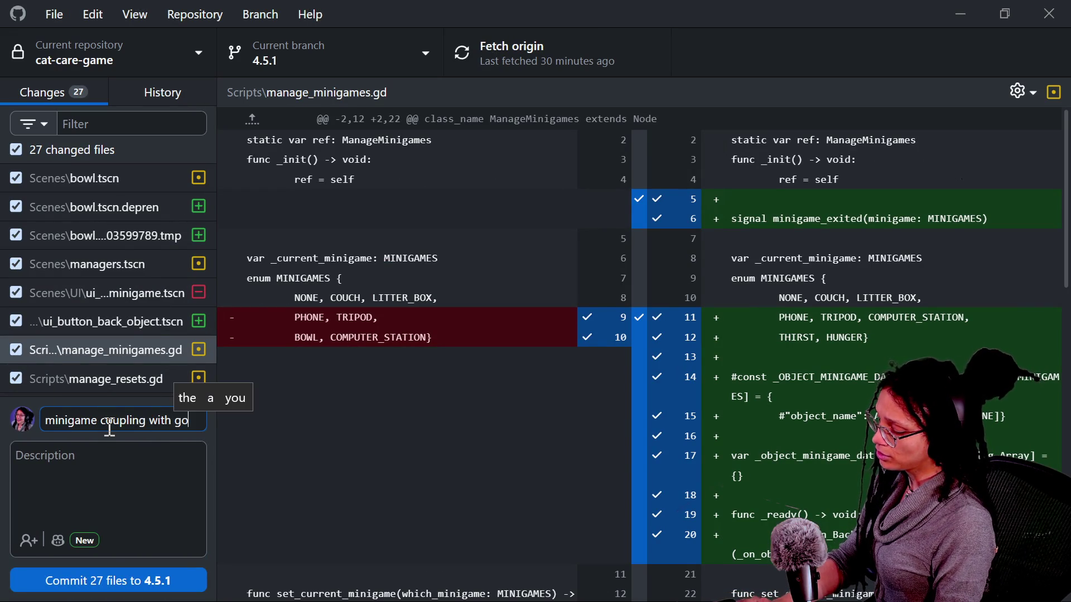
pyautogui.write('ing back is ')
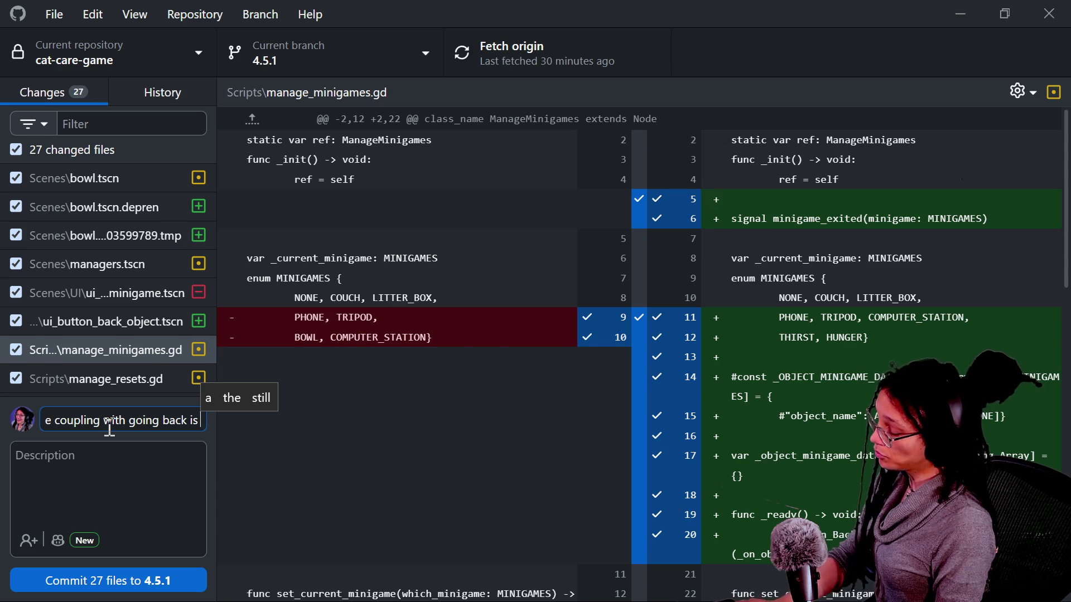
pyautogui.write('prett')
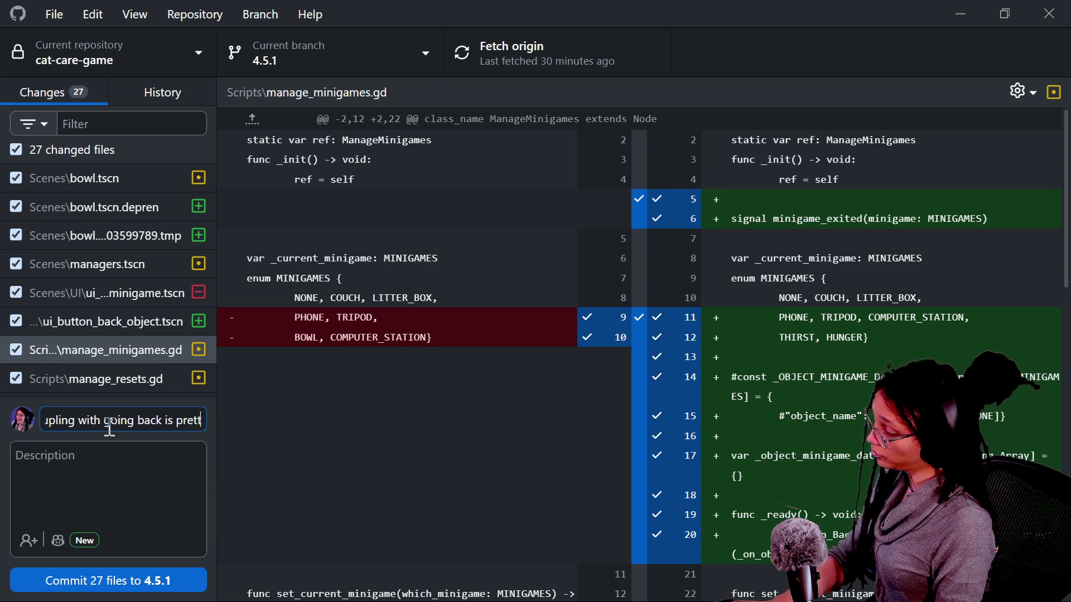
pyautogui.write('y much done almost')
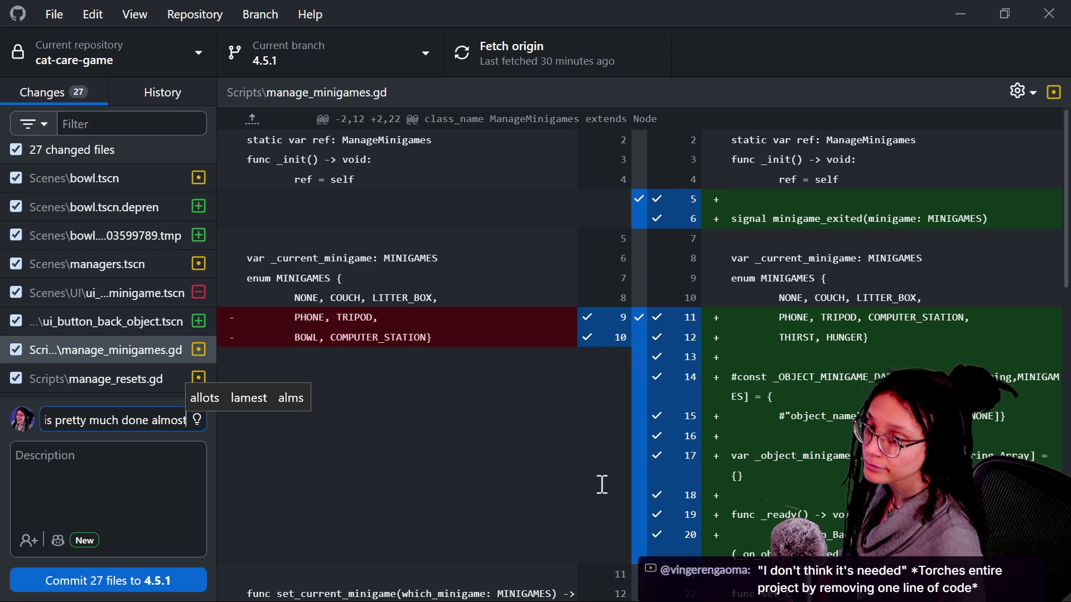
pyautogui.hotkey('ctrl', 'Return')
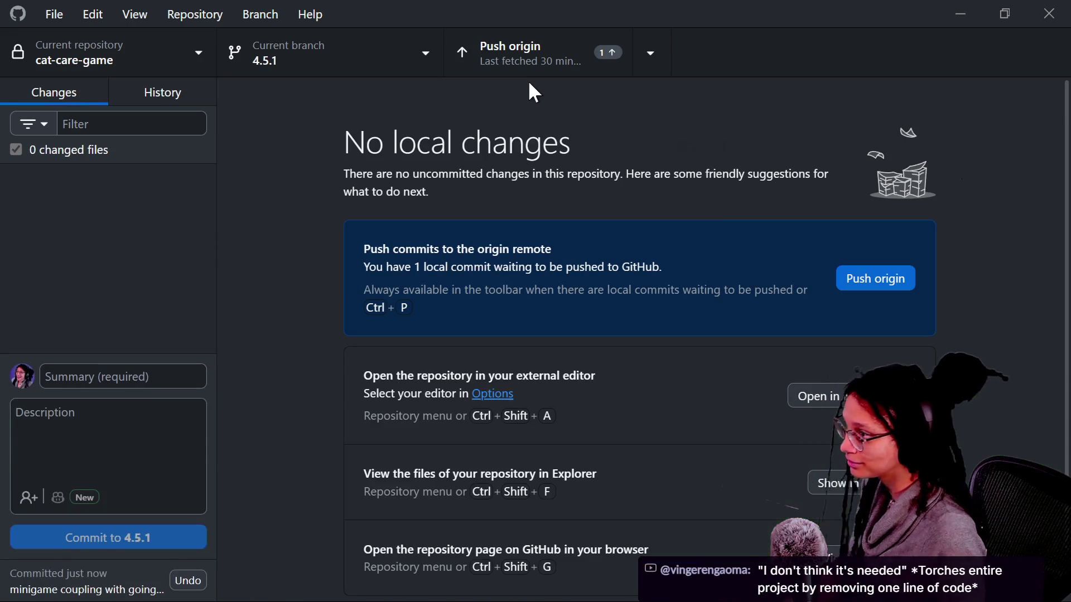
pyautogui.click(528, 62)
pyautogui.hotkey('alt', 'Tab')
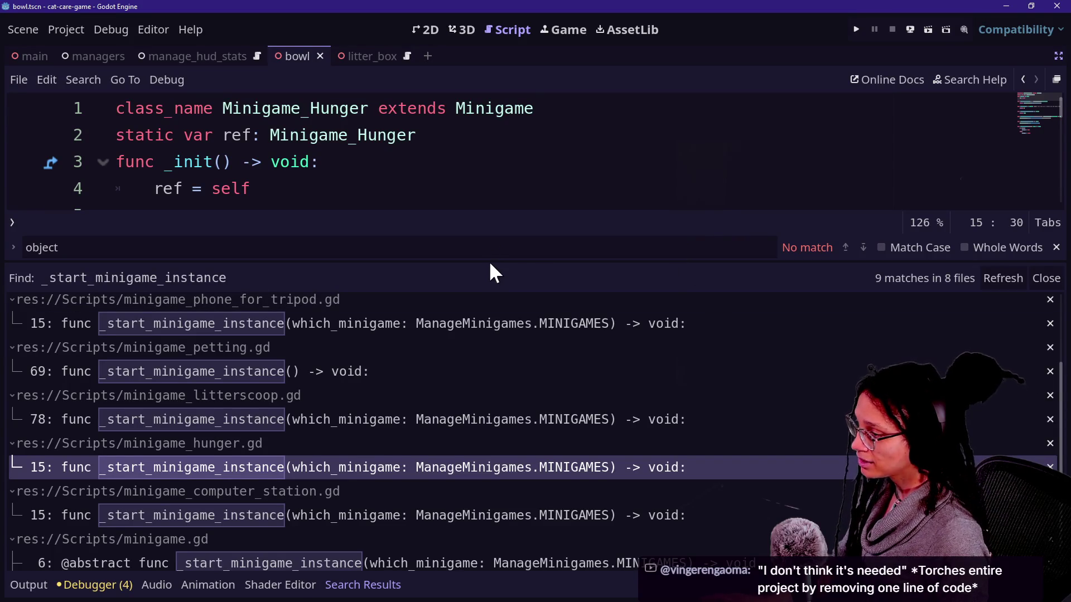
# - In phone_for_tripod.gd, replace line 16's set_current_minigame call with pass
pyautogui.moveTo(490, 263)
pyautogui.mouseDown()
pyautogui.moveTo(524, 411)
pyautogui.moveTo(522, 474)
pyautogui.moveTo(517, 361)
pyautogui.mouseUp()
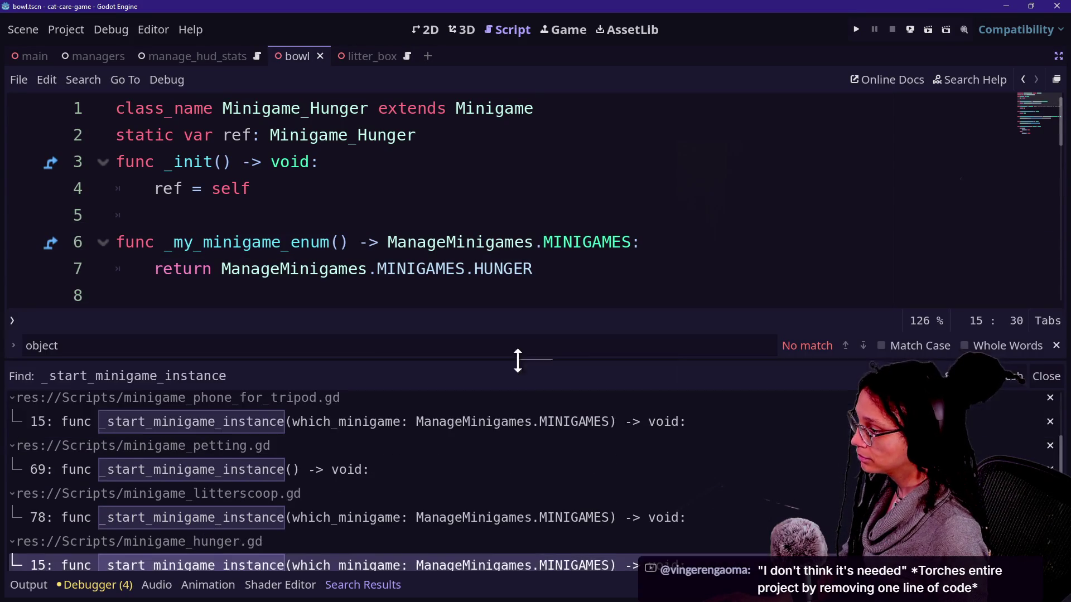
pyautogui.click(512, 425)
pyautogui.scroll(1, 515, 214)
pyautogui.moveTo(716, 232); pyautogui.dragTo(709, 167)
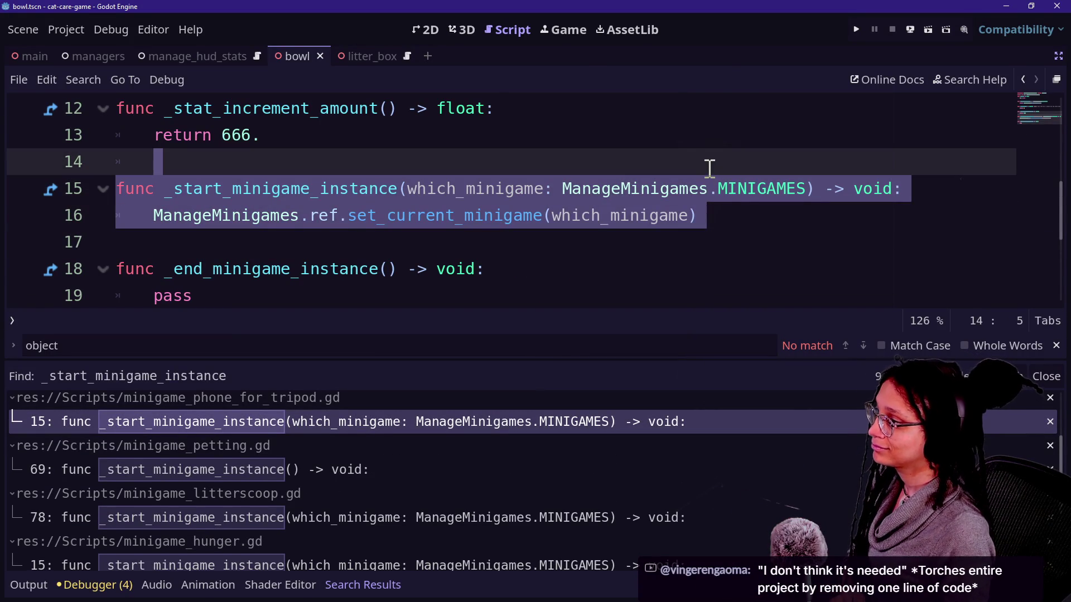
pyautogui.click(556, 195)
pyautogui.moveTo(311, 299); pyautogui.dragTo(266, 206)
pyautogui.moveTo(352, 246)
pyautogui.mouseDown()
pyautogui.moveTo(346, 148)
pyautogui.moveTo(454, 210)
pyautogui.moveTo(554, 215)
pyautogui.mouseUp()
pyautogui.click(360, 165)
pyautogui.click(741, 225)
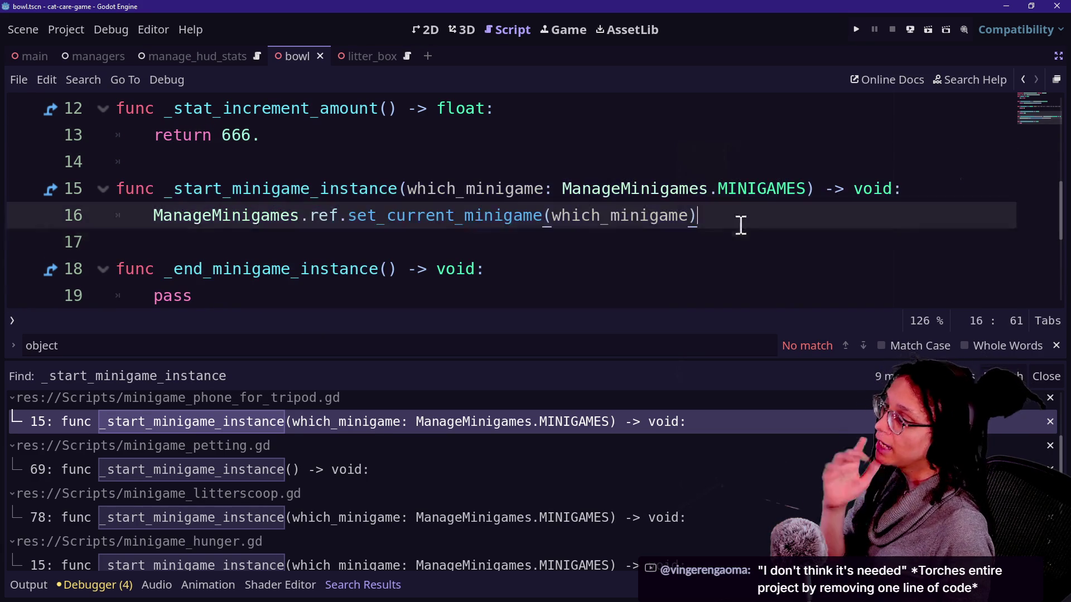
pyautogui.moveTo(734, 218); pyautogui.dragTo(223, 222)
pyautogui.moveTo(132, 236); pyautogui.dragTo(150, 223)
pyautogui.write('pass')
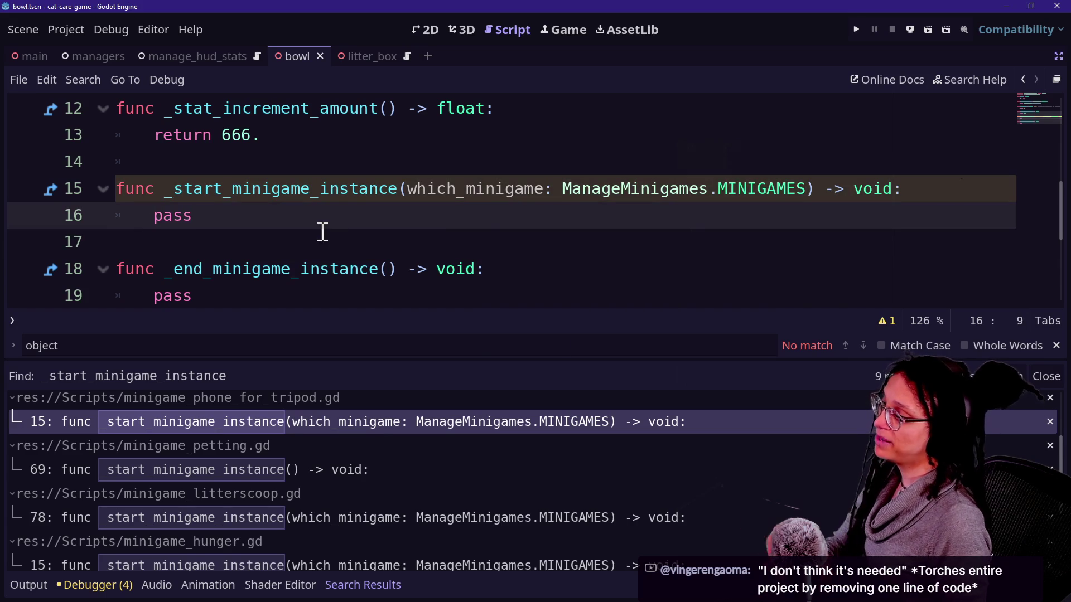
# - Delete the which_minigame parameter from line 15 and save the script
pyautogui.moveTo(407, 188)
pyautogui.mouseDown()
pyautogui.moveTo(885, 172)
pyautogui.moveTo(826, 189)
pyautogui.mouseUp()
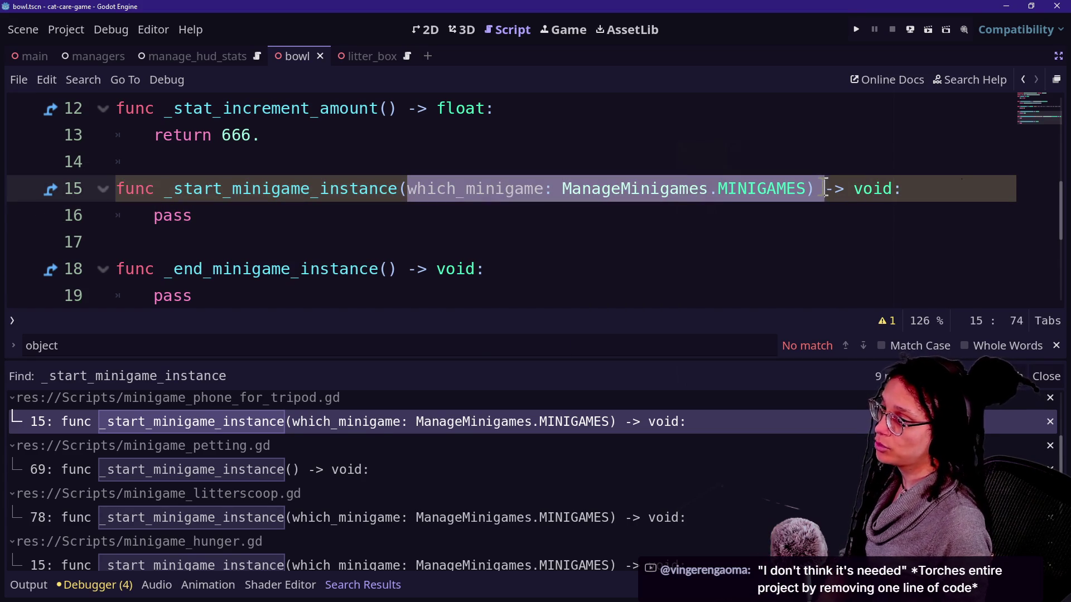
pyautogui.press('BackSpace')
pyautogui.hotkey('ctrl', 's')
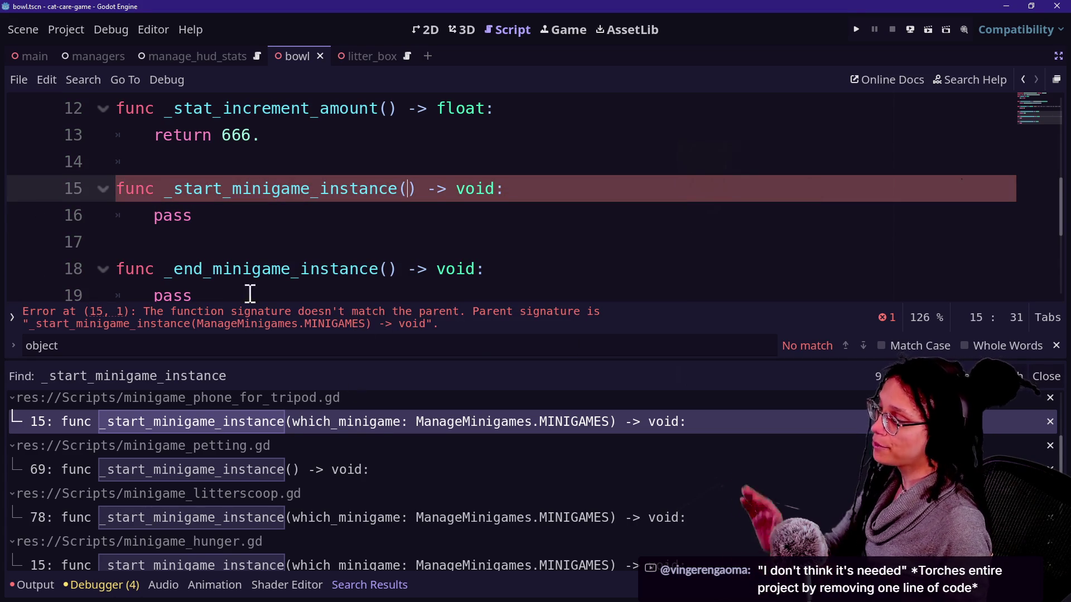
pyautogui.scroll(4, 342, 263)
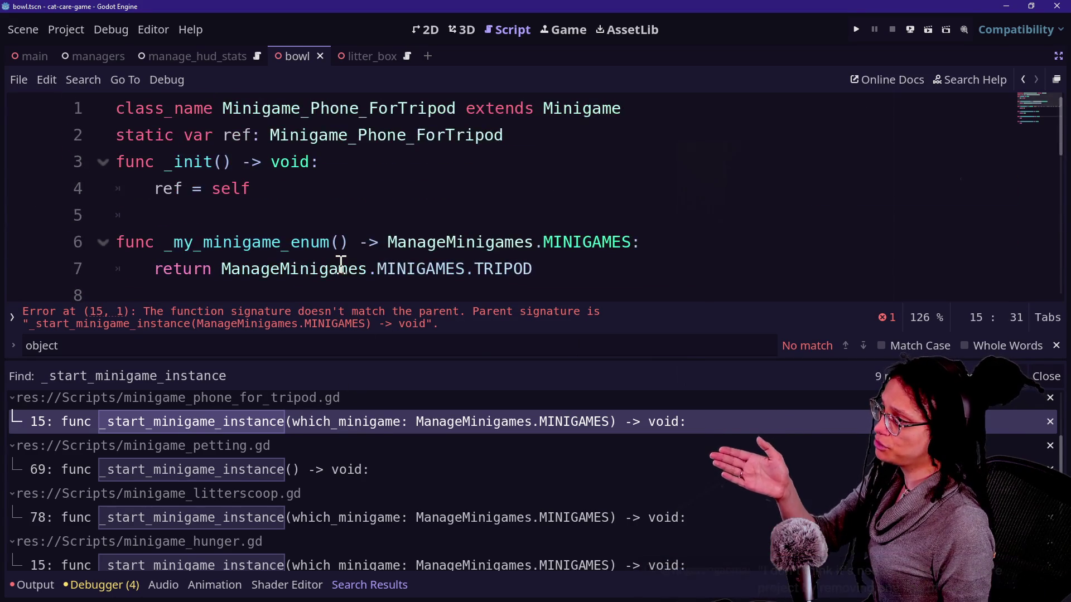
pyautogui.scroll(-2, 341, 265)
# - In petting.gd, delete line 69's long comment and strip the parameter from _start_minigame_instance
pyautogui.click(320, 470)
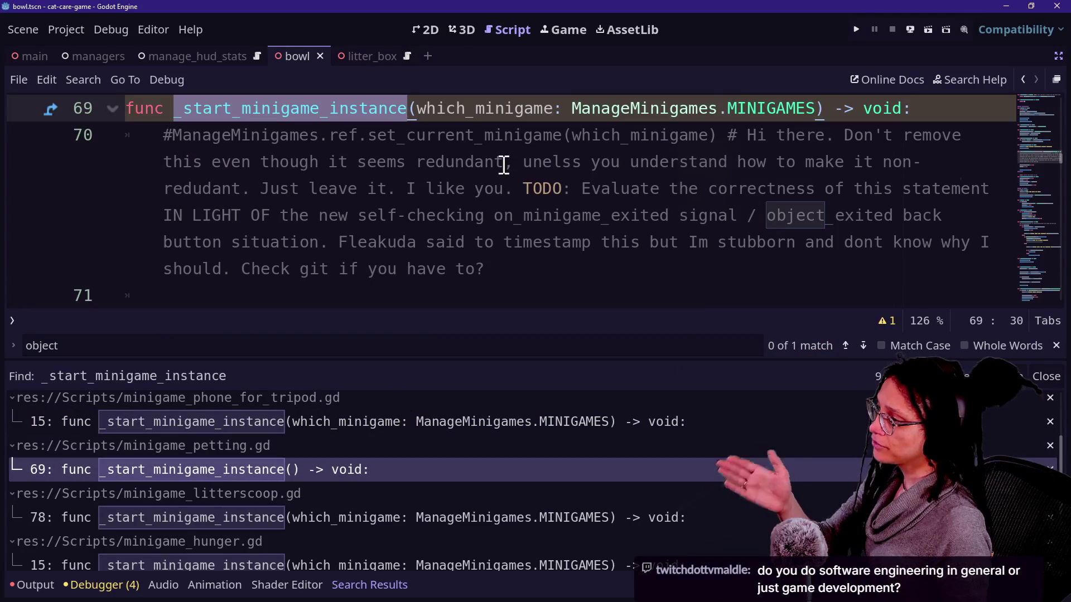
pyautogui.moveTo(544, 269)
pyautogui.mouseDown()
pyautogui.moveTo(813, 104)
pyautogui.moveTo(919, 106)
pyautogui.mouseUp()
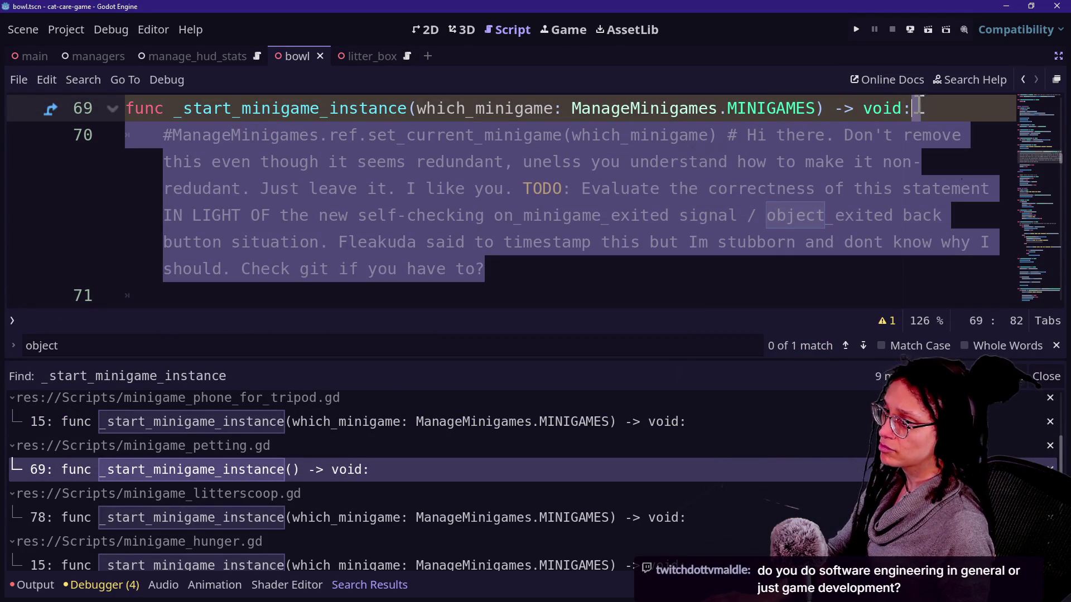
pyautogui.press('BackSpace')
pyautogui.press('Down')
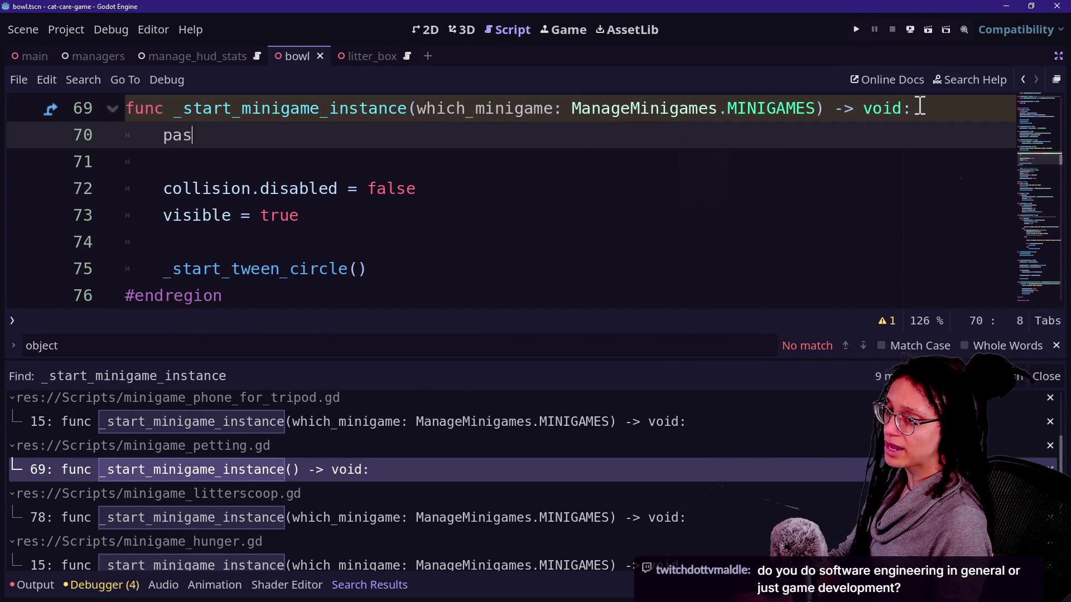
pyautogui.moveTo(424, 108); pyautogui.dragTo(808, 112)
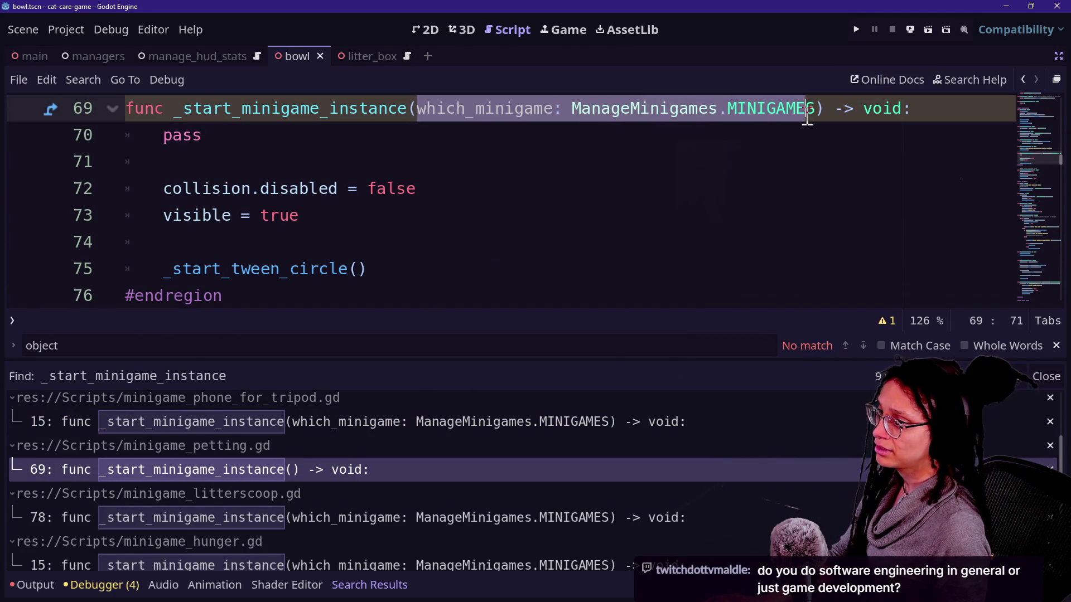
pyautogui.write('S')
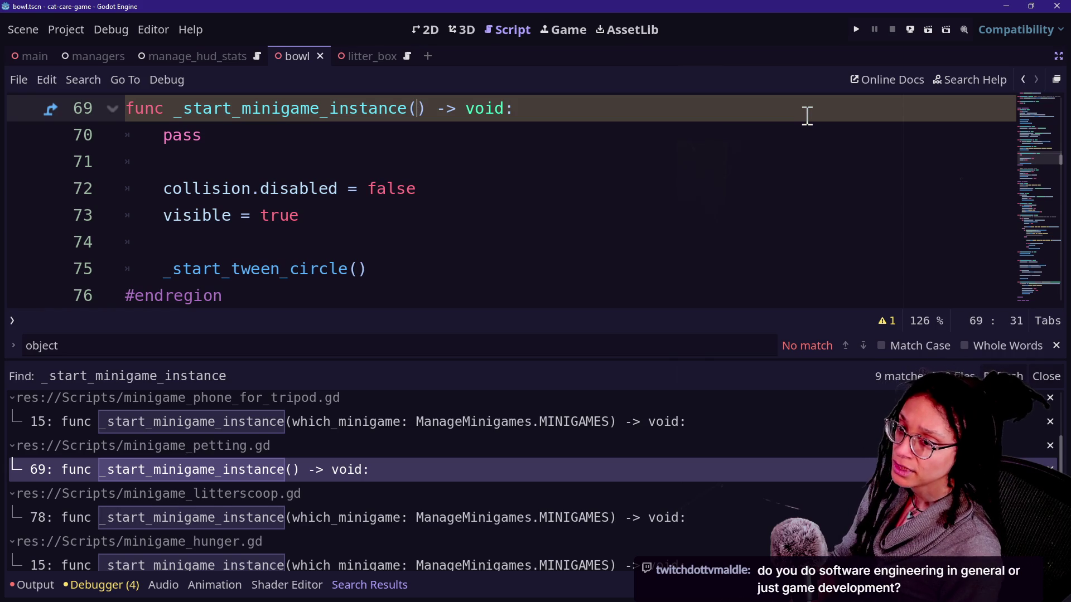
pyautogui.click(347, 167)
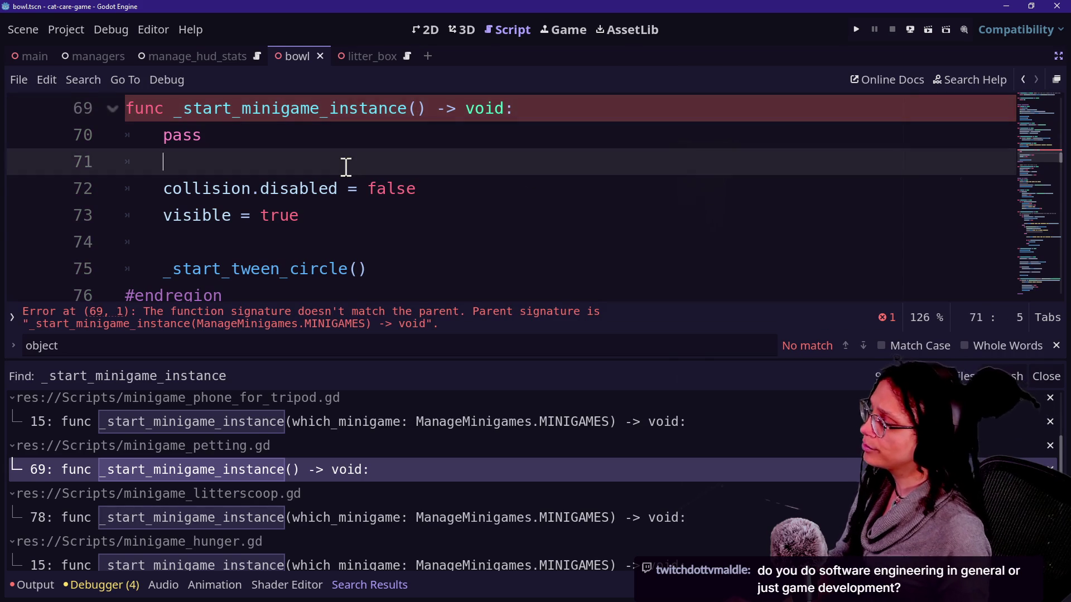
# - Hide the search results and check the new pass body and the line-69 signature error
pyautogui.scroll(1, 347, 167)
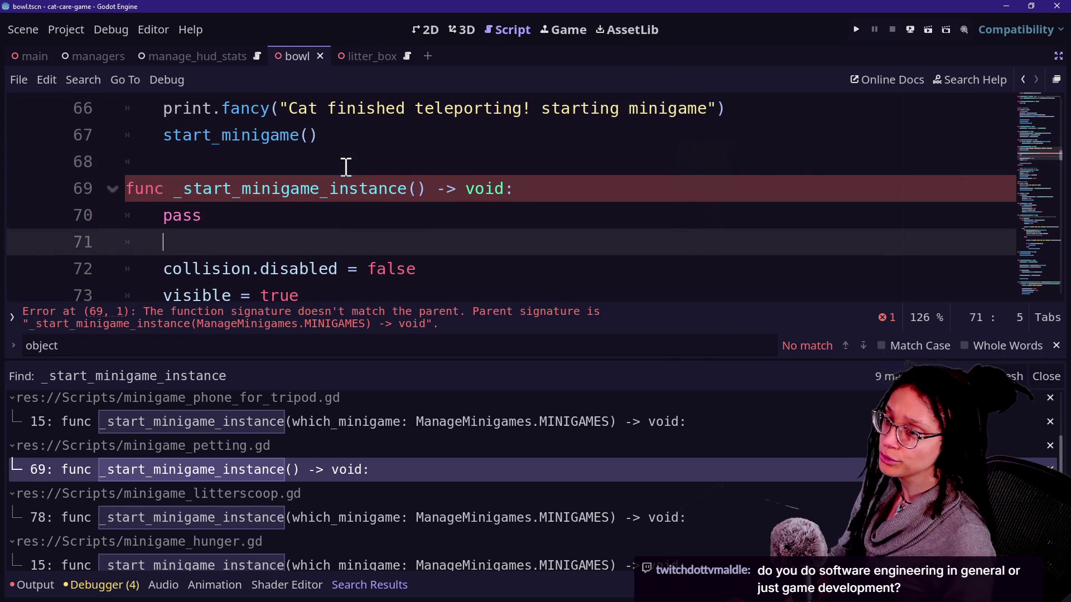
pyautogui.scroll(4, 473, 170)
pyautogui.scroll(-5, 473, 170)
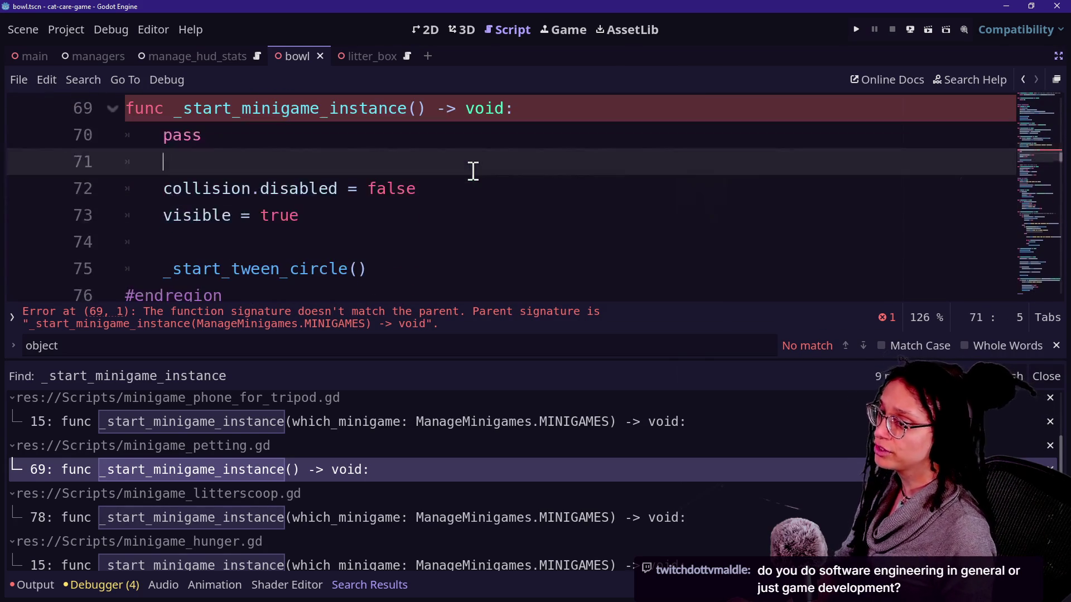
pyautogui.scroll(14, 397, 184)
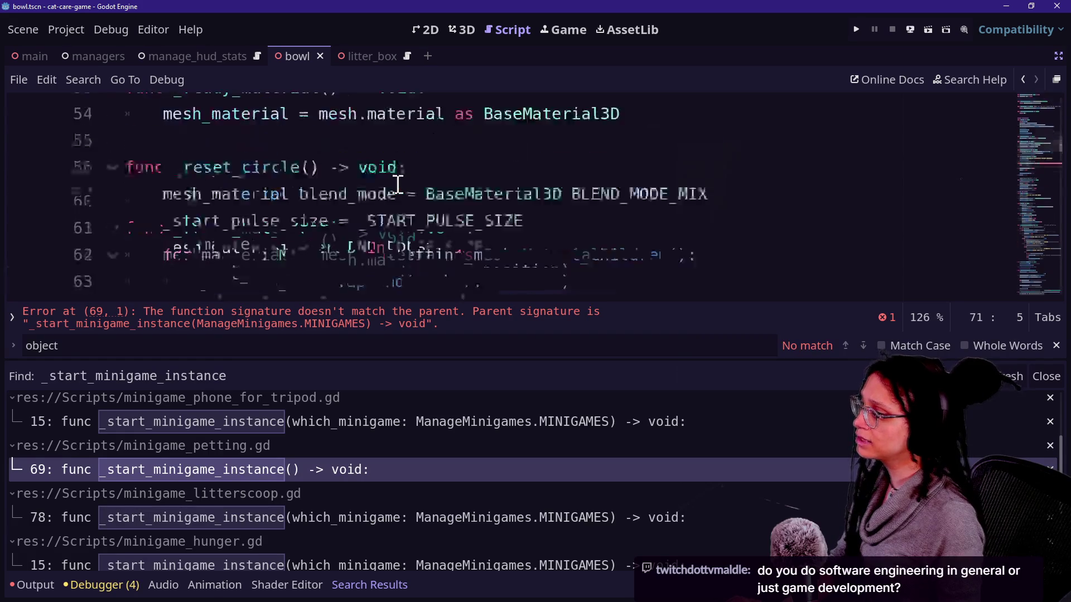
pyautogui.hotkey('ctrl', 'alt', 'o')
pyautogui.hotkey('ctrl', 'alt', 'o')
pyautogui.scroll(9, 397, 184)
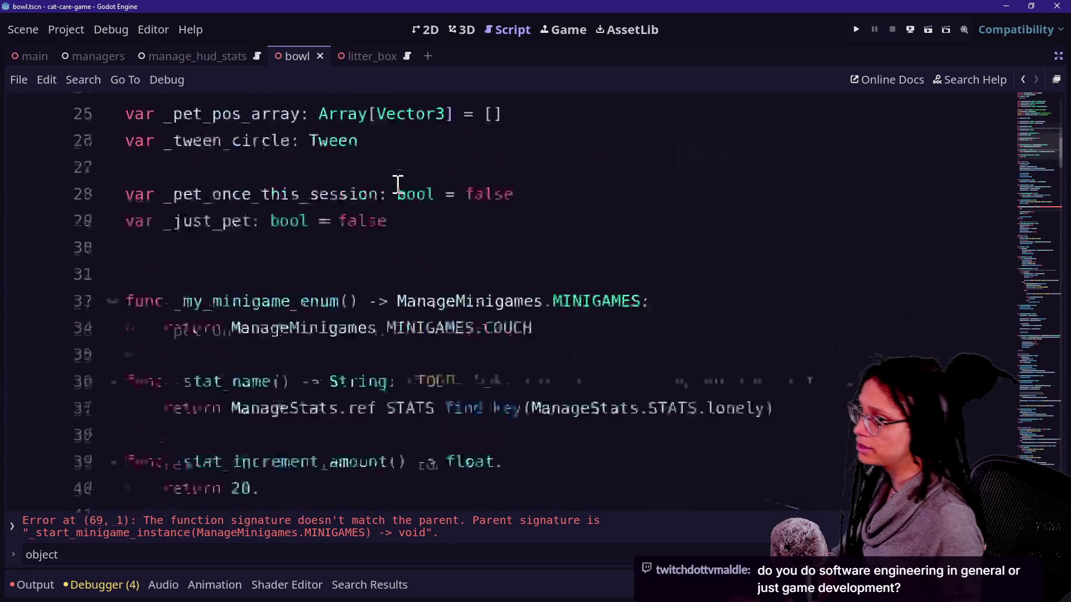
pyautogui.scroll(-20, 398, 184)
pyautogui.scroll(5, 398, 185)
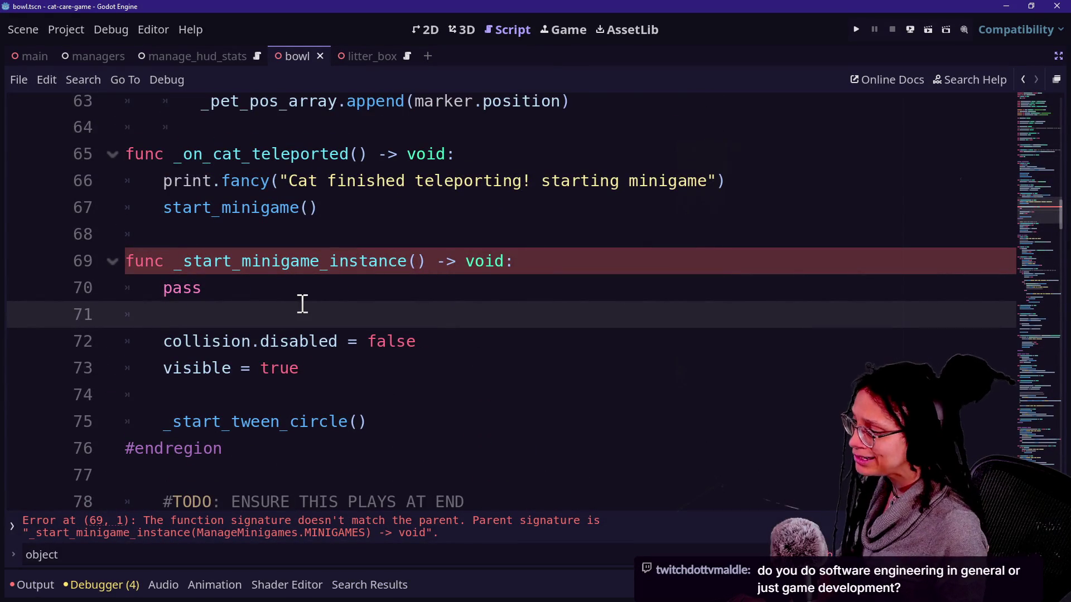
pyautogui.write('pass')
pyautogui.click(302, 298)
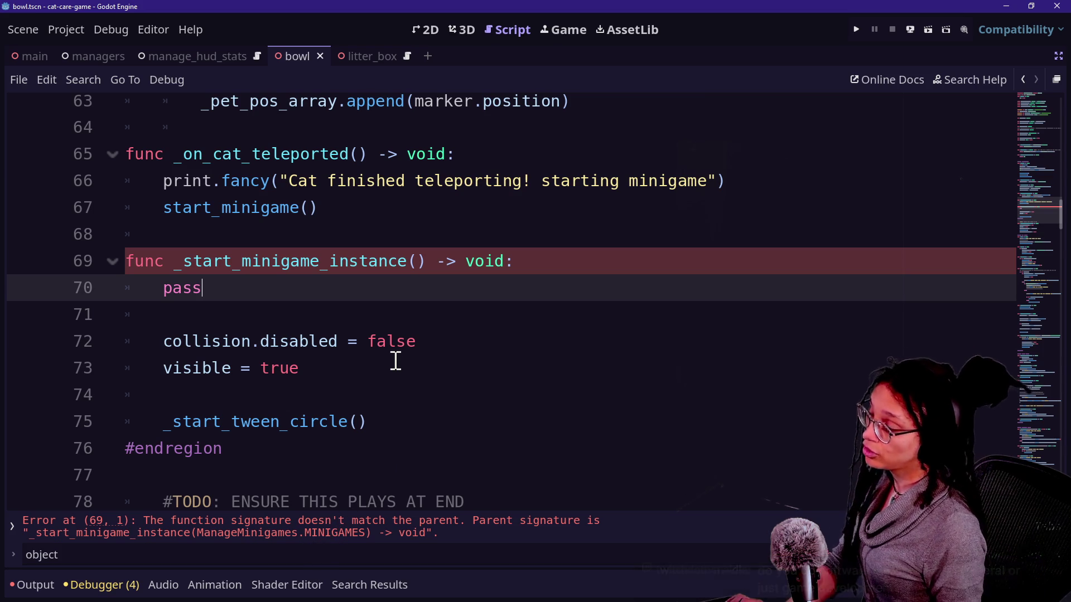
pyautogui.click(329, 539)
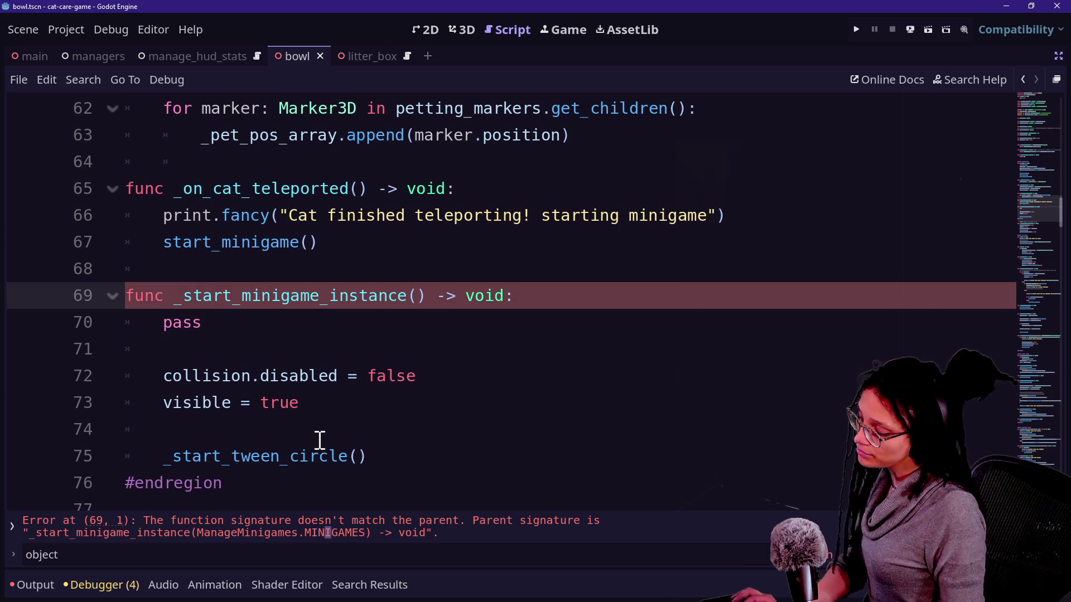
pyautogui.hotkey('ctrl', 'shift', 'f')
# - Remove which_minigame from phone_for_tripod's _start_minigame_instance, replace line 16 with pass, and save
pyautogui.press('Return')
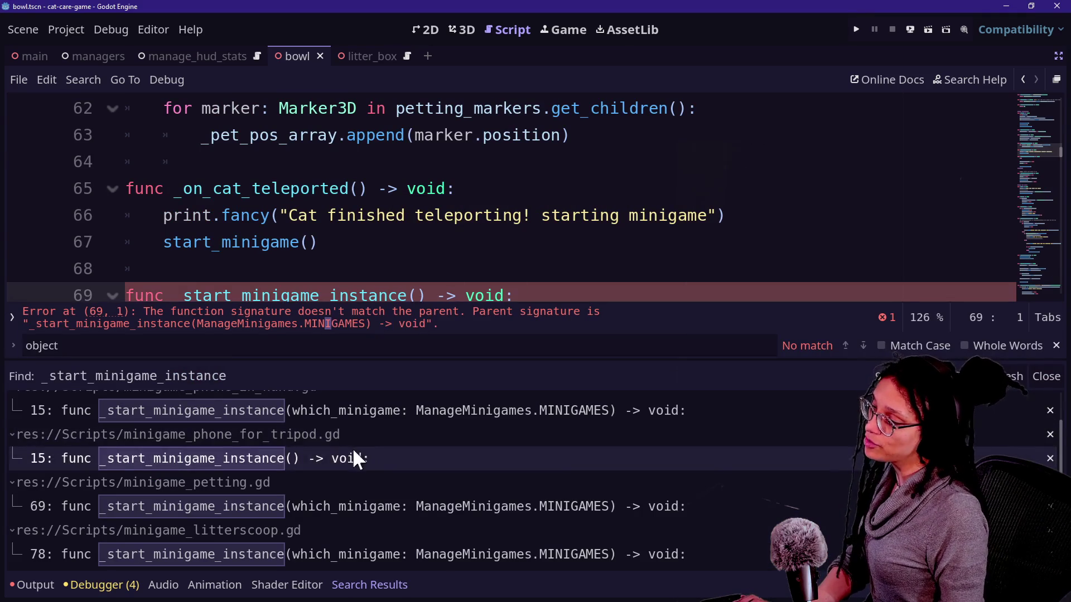
pyautogui.click(360, 411)
pyautogui.moveTo(411, 167)
pyautogui.mouseDown()
pyautogui.moveTo(812, 181)
pyautogui.moveTo(792, 170)
pyautogui.moveTo(805, 158)
pyautogui.mouseUp()
pyautogui.press('BackSpace')
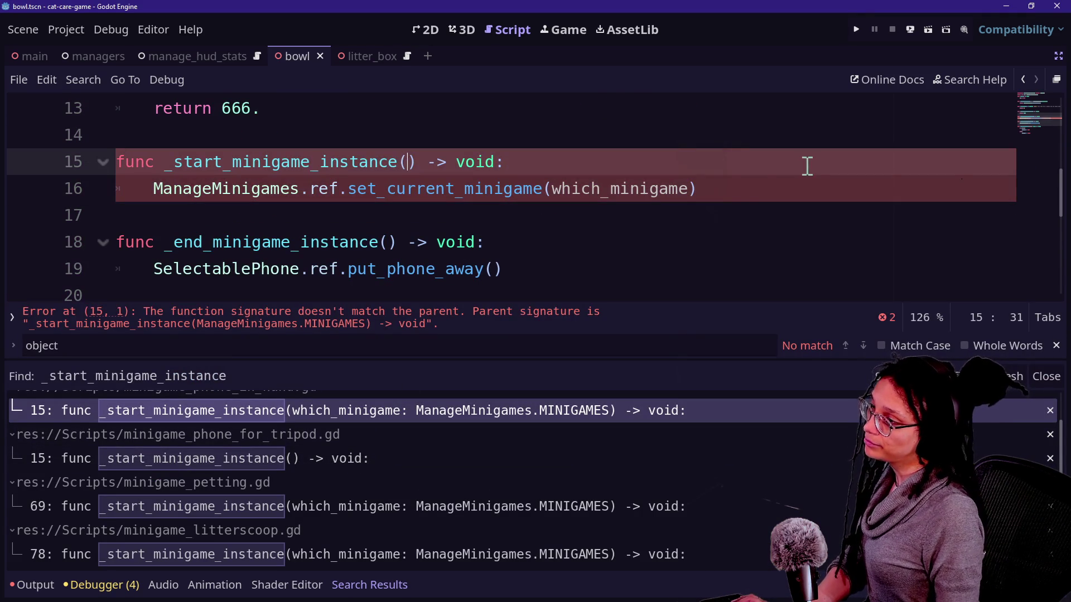
pyautogui.moveTo(739, 190); pyautogui.dragTo(156, 187)
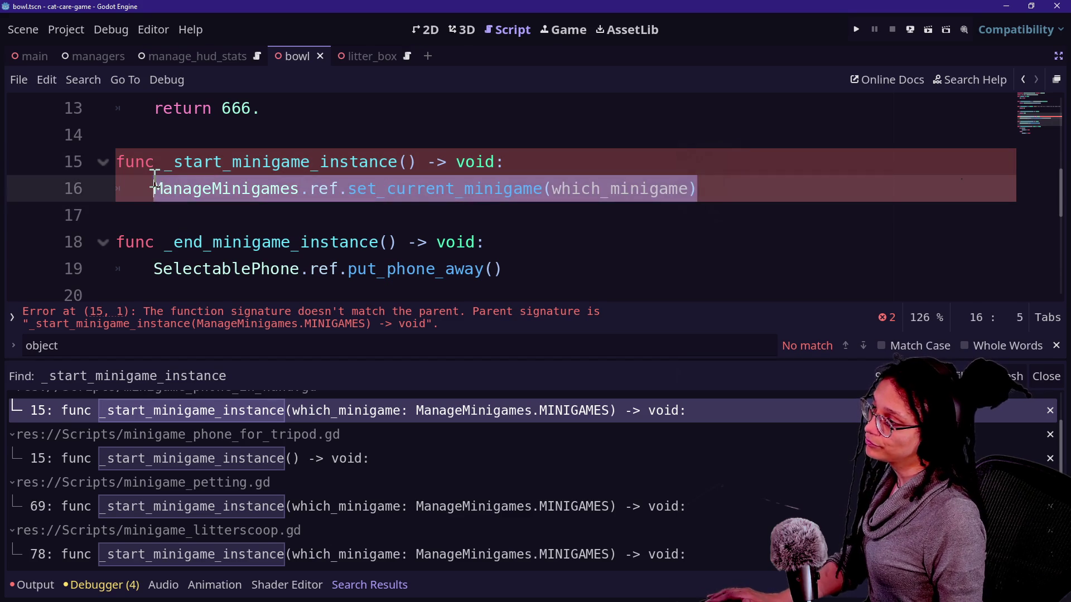
pyautogui.press('BackSpace')
pyautogui.press('capslock')
pyautogui.write('pas')
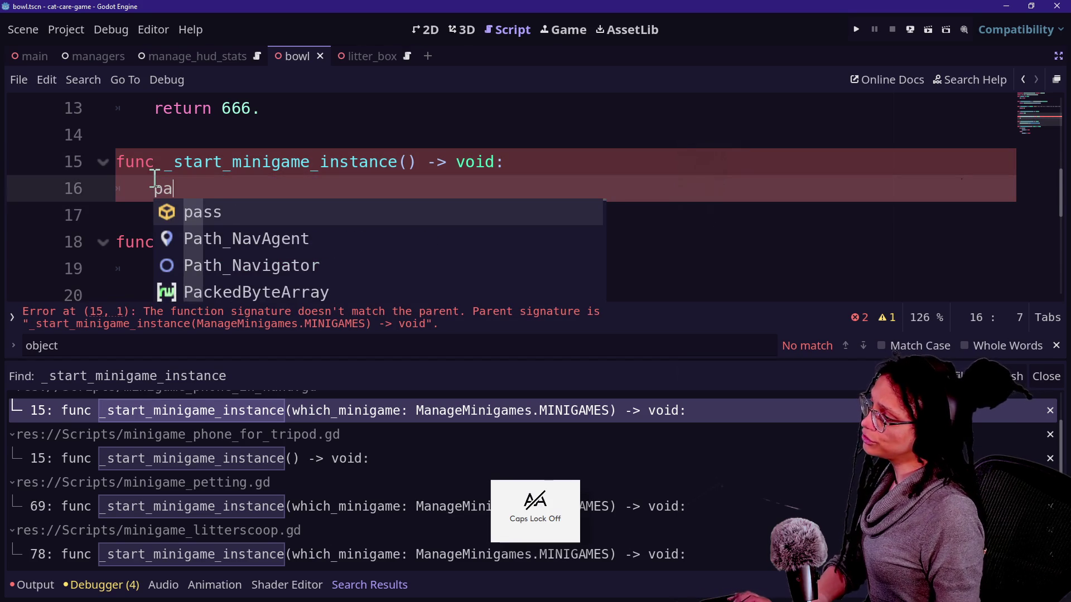
pyautogui.press('Return')
pyautogui.press('Up')
pyautogui.hotkey('ctrl', 's')
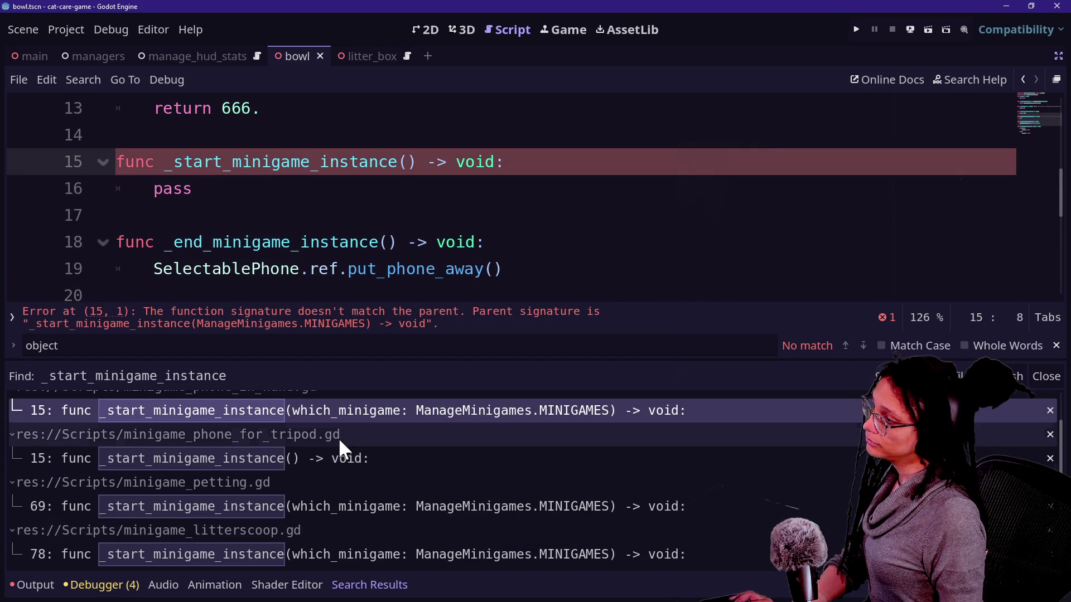
# - Open the litterscoop match at line 78 and try deleting its parameter, undoing the attempt
pyautogui.scroll(-1, 427, 523)
pyautogui.click(418, 485)
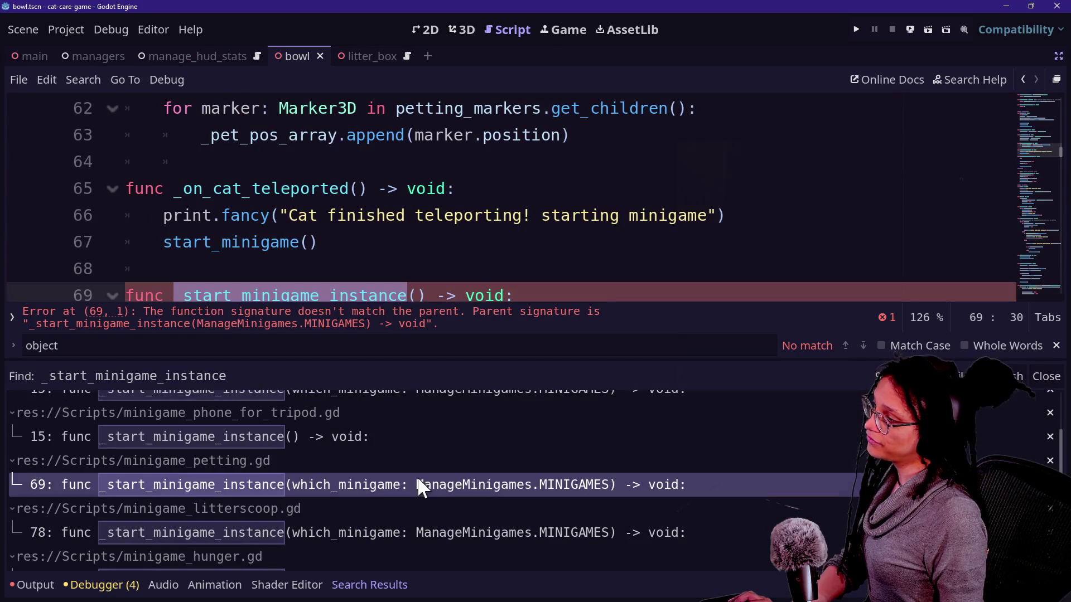
pyautogui.click(438, 509)
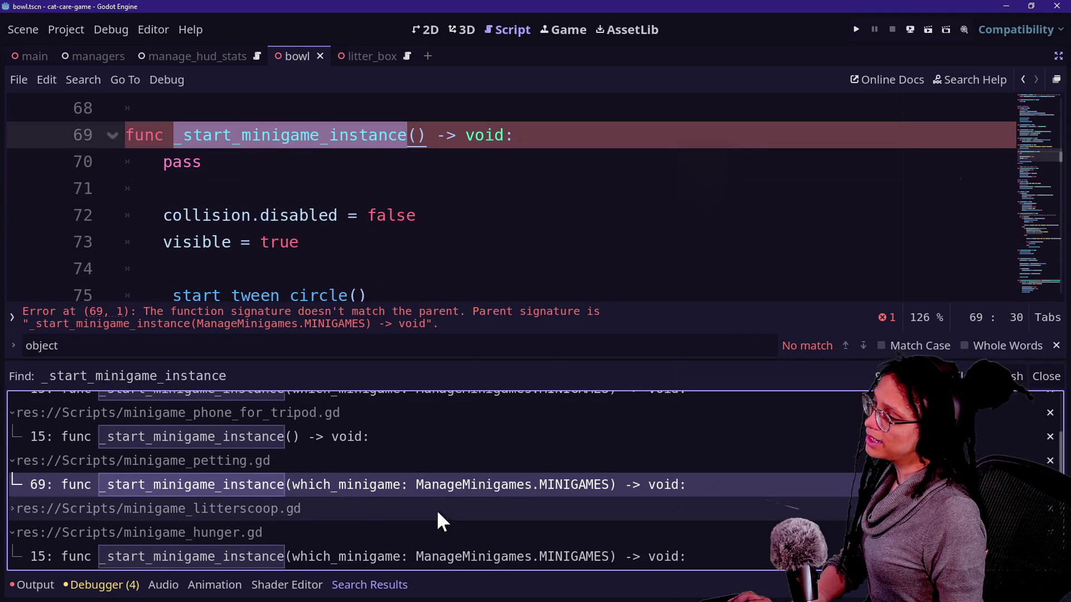
pyautogui.click(401, 509)
pyautogui.click(424, 533)
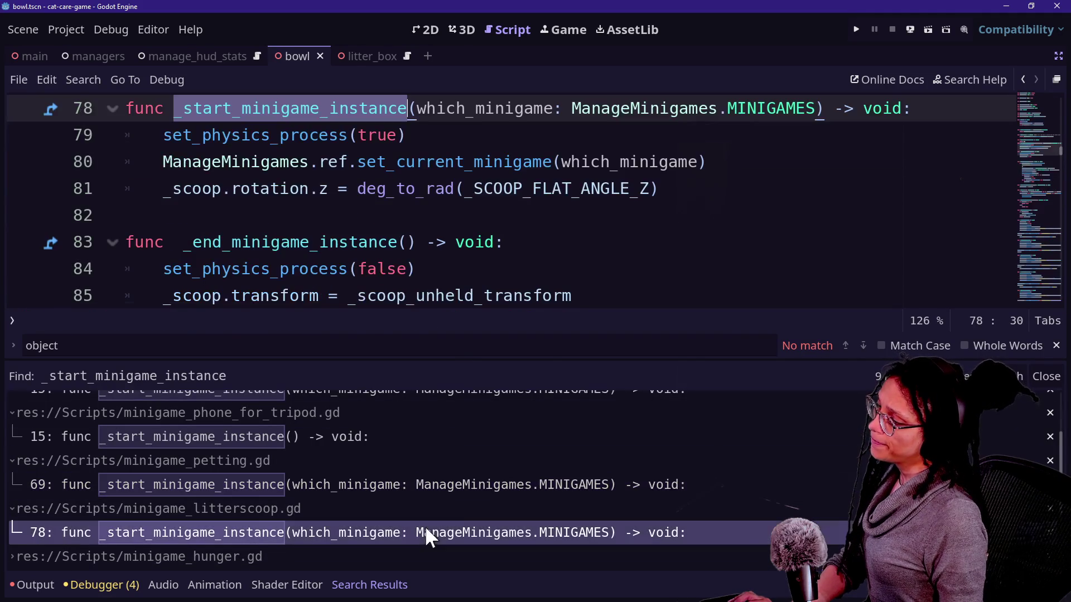
pyautogui.scroll(1, 559, 262)
pyautogui.moveTo(420, 182)
pyautogui.mouseDown()
pyautogui.moveTo(760, 194)
pyautogui.moveTo(520, 206)
pyautogui.mouseUp()
pyautogui.hotkey('ctrl', 'z')
pyautogui.moveTo(816, 189); pyautogui.dragTo(429, 190)
pyautogui.press('BackSpace')
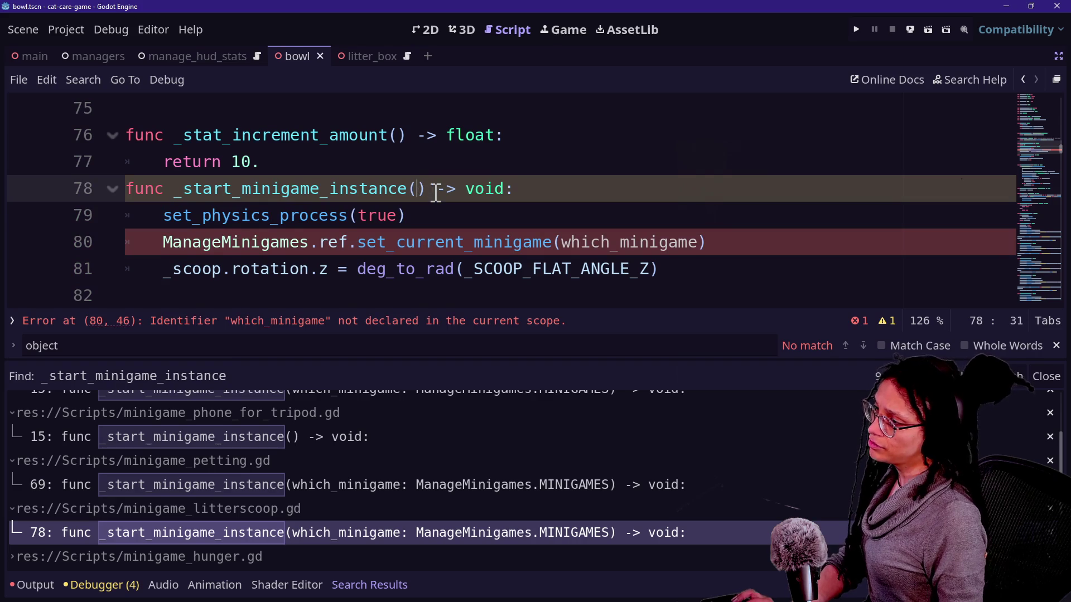
pyautogui.hotkey('ctrl', 's')
pyautogui.hotkey('ctrl', 'z')
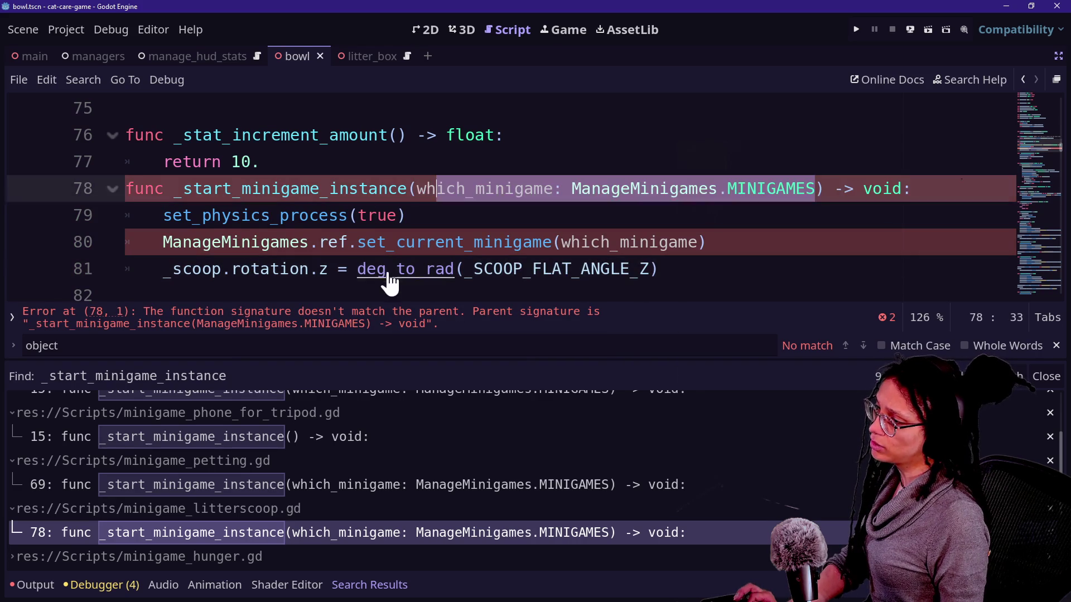
# - Delete litterscoop's which_minigame parameter and its set_current_minigame call, then save
pyautogui.click(207, 251)
pyautogui.click(391, 226)
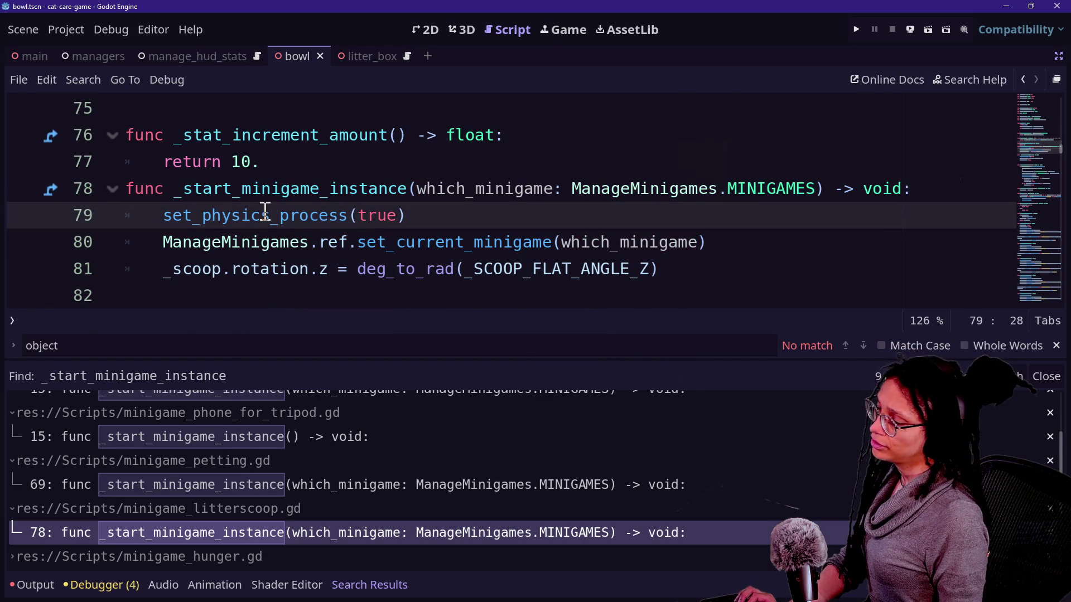
pyautogui.moveTo(418, 191); pyautogui.dragTo(683, 209)
pyautogui.moveTo(812, 205); pyautogui.dragTo(813, 196)
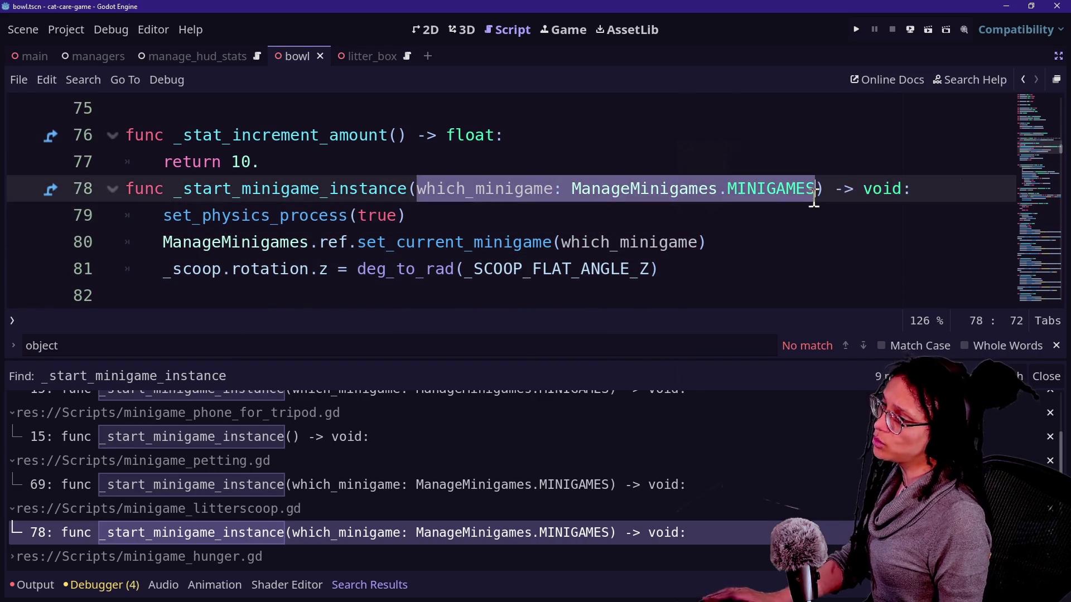
pyautogui.press('BackSpace')
pyautogui.click(408, 262)
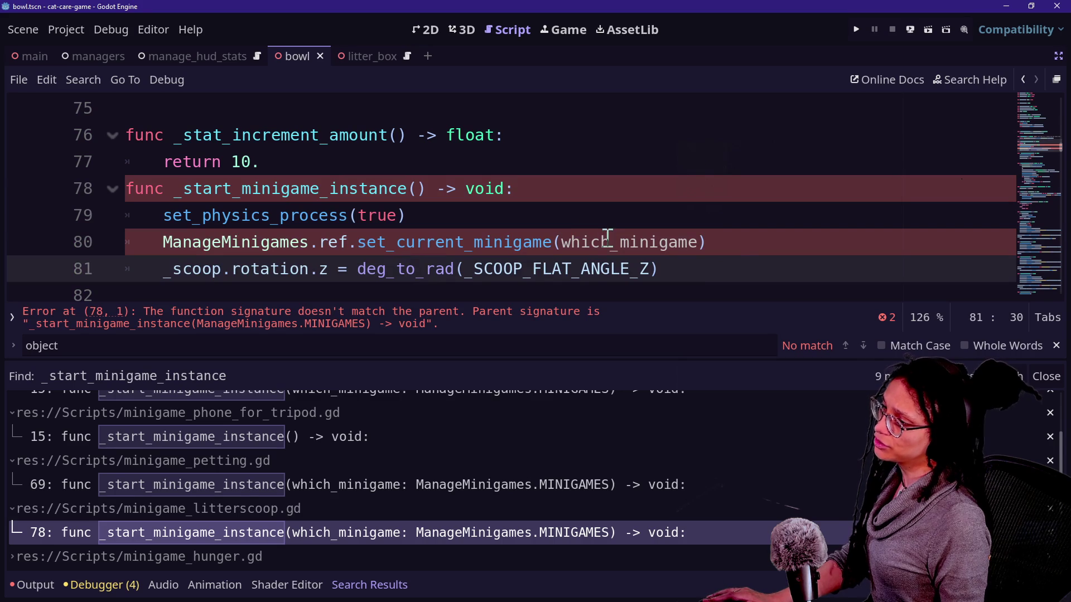
pyautogui.moveTo(749, 236); pyautogui.dragTo(740, 216)
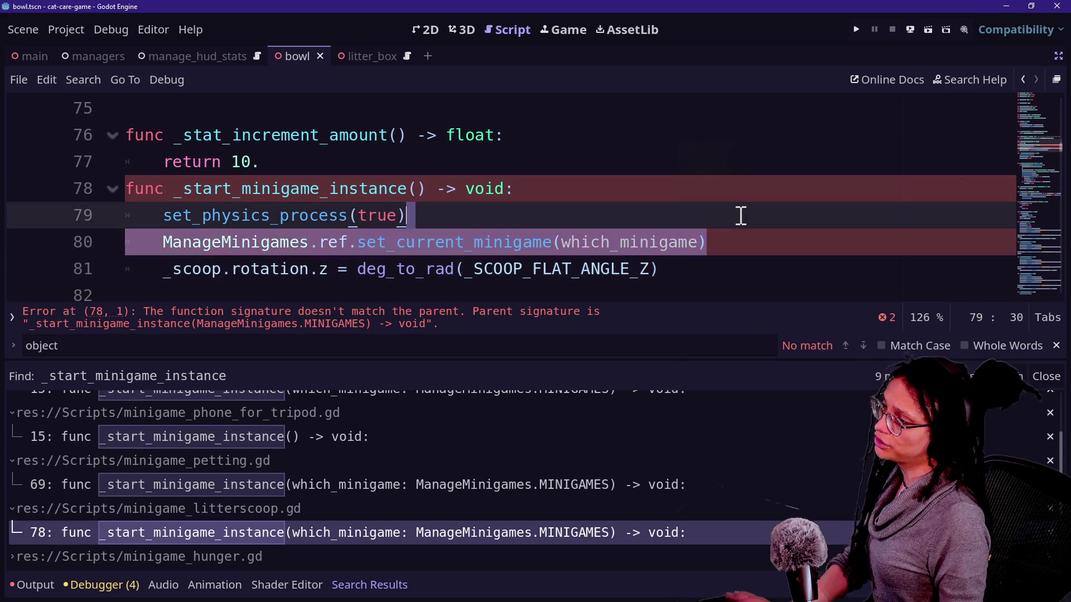
pyautogui.press('BackSpace')
pyautogui.hotkey('ctrl', 's')
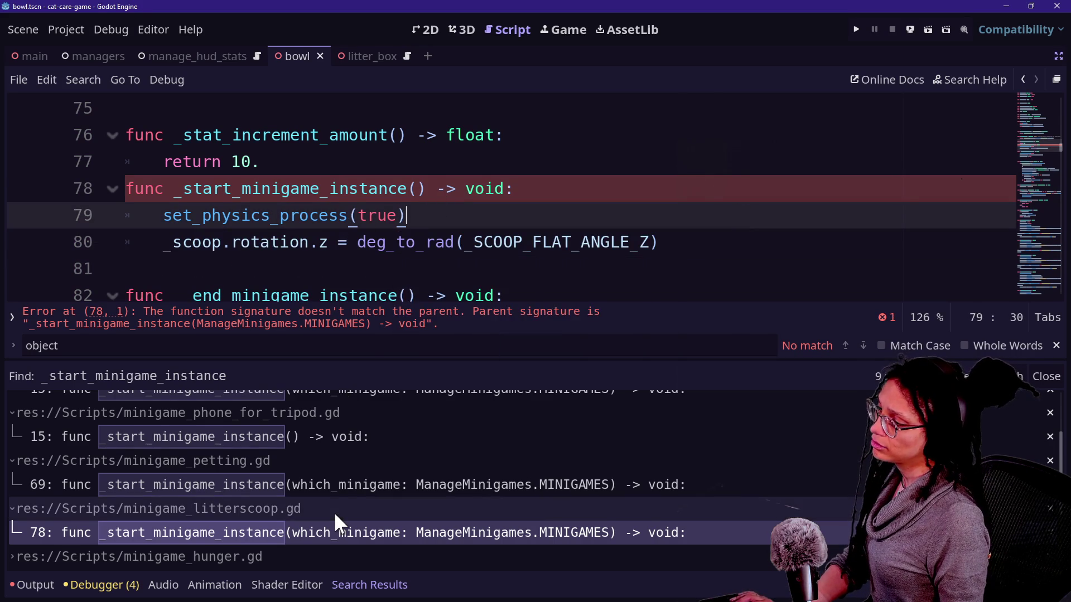
pyautogui.scroll(-1, 334, 512)
pyautogui.scroll(-2, 354, 521)
pyautogui.click(353, 519)
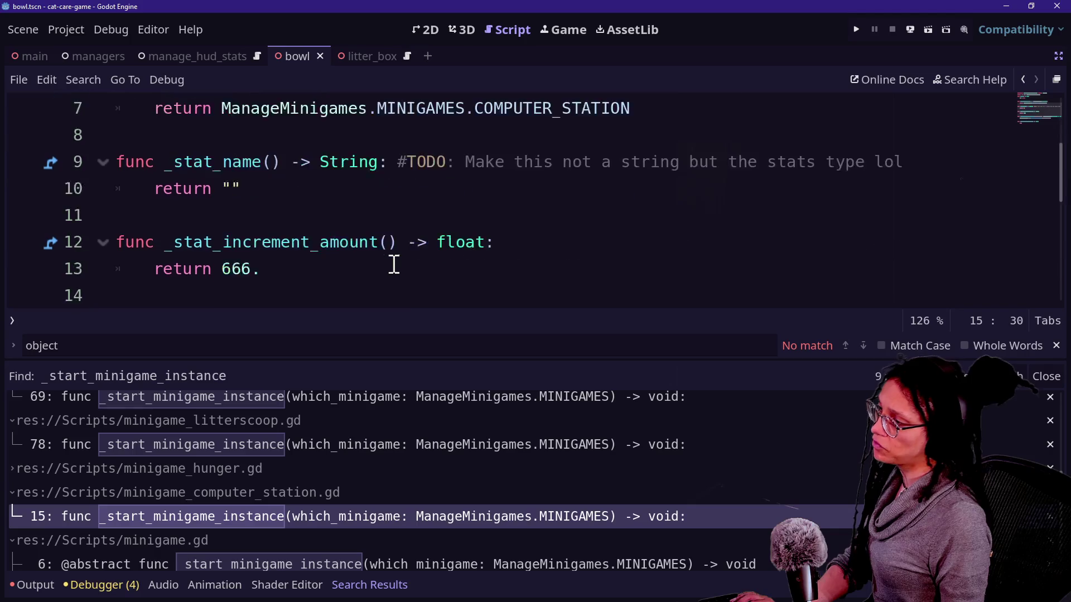
# - Replace computer_station's line 16 with pass, drop the which_minigame parameter, and save
pyautogui.moveTo(718, 268); pyautogui.dragTo(151, 271)
pyautogui.press('BackSpace')
pyautogui.press('BackSpace')
pyautogui.press('BackSpace')
pyautogui.press('BackSpace')
pyautogui.write('pass')
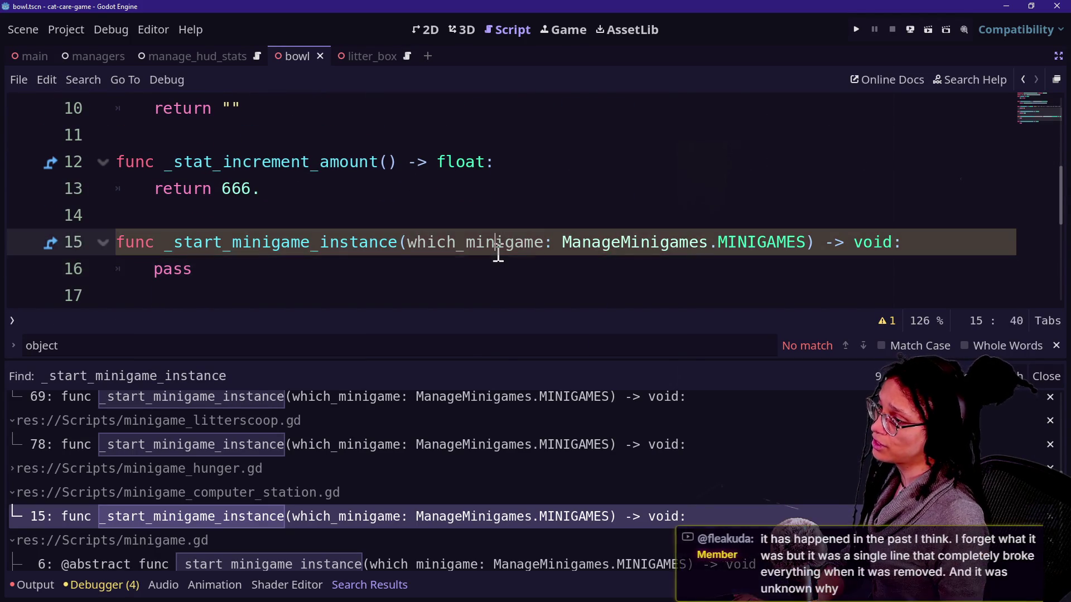
pyautogui.doubleClick(497, 251)
pyautogui.press('BackSpace')
pyautogui.press('Delete')
pyautogui.press('Delete')
pyautogui.press('Delete')
pyautogui.press('Delete')
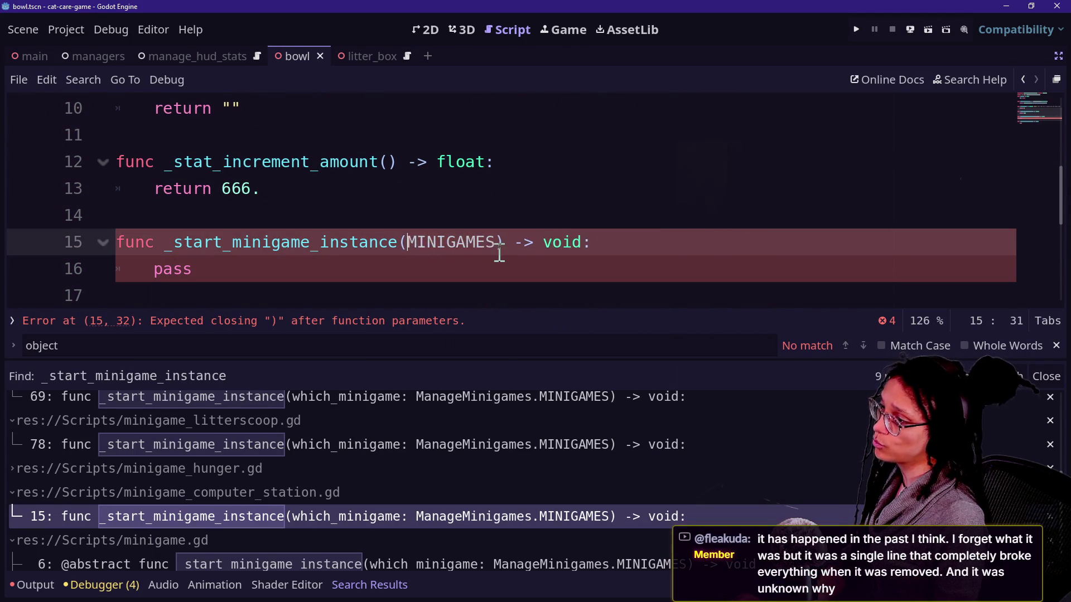
pyautogui.hotkey('ctrl', 's')
pyautogui.scroll(-1, 275, 530)
pyautogui.click(276, 529)
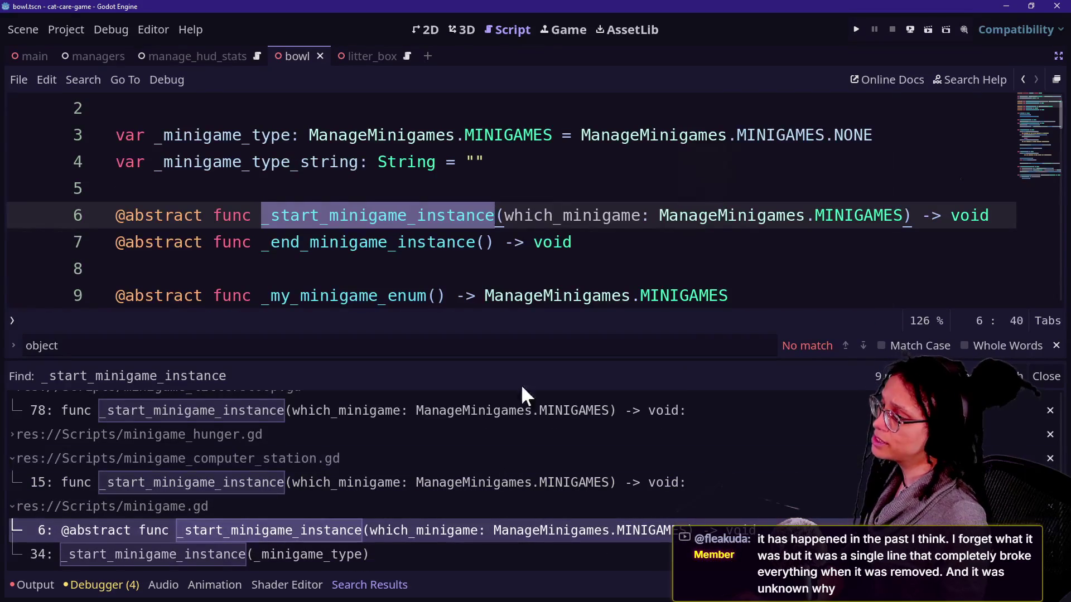
# - Delete the parameter from minigame.gd's abstract _start_minigame_instance declaration on line 6 and save
pyautogui.moveTo(502, 216); pyautogui.dragTo(845, 217)
pyautogui.press('Delete')
pyautogui.press('Delete')
pyautogui.press('Delete')
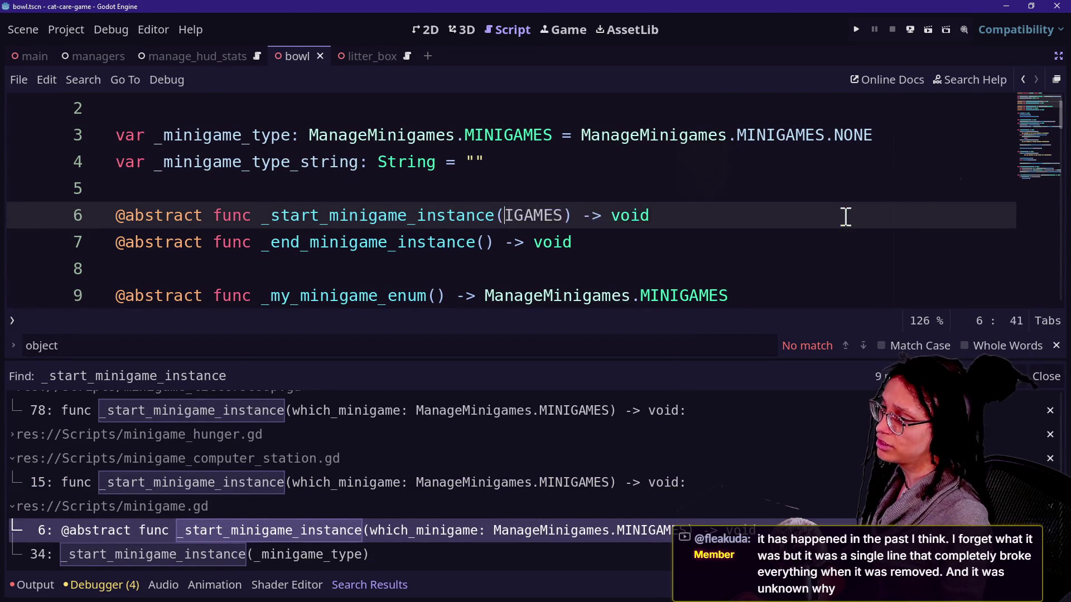
pyautogui.hotkey('ctrl', 's')
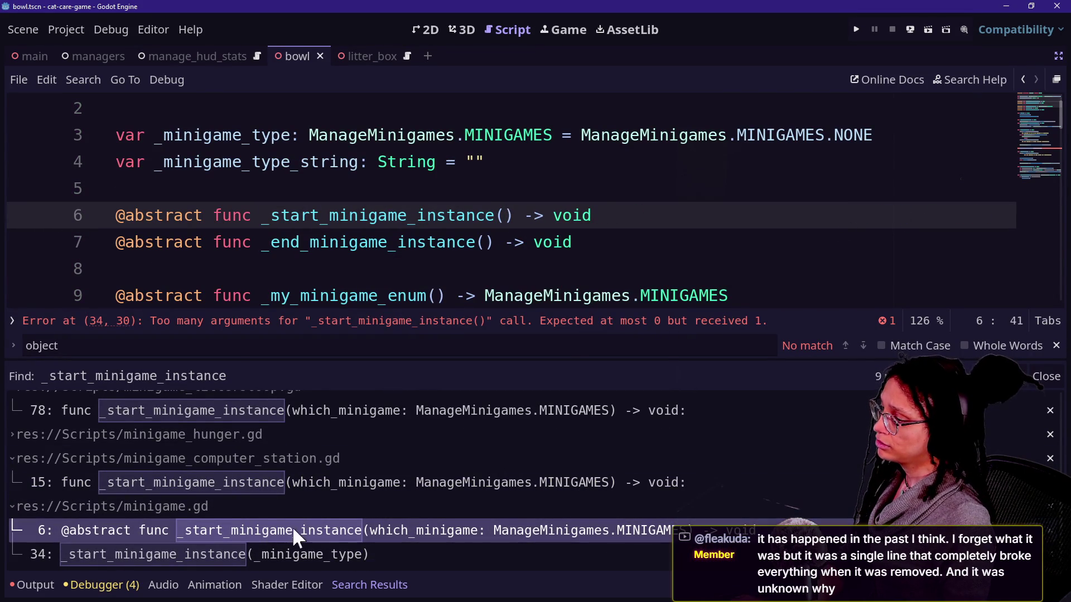
# - Remove the _minigame_type argument from the _start_minigame_instance call on line 34
pyautogui.click(316, 553)
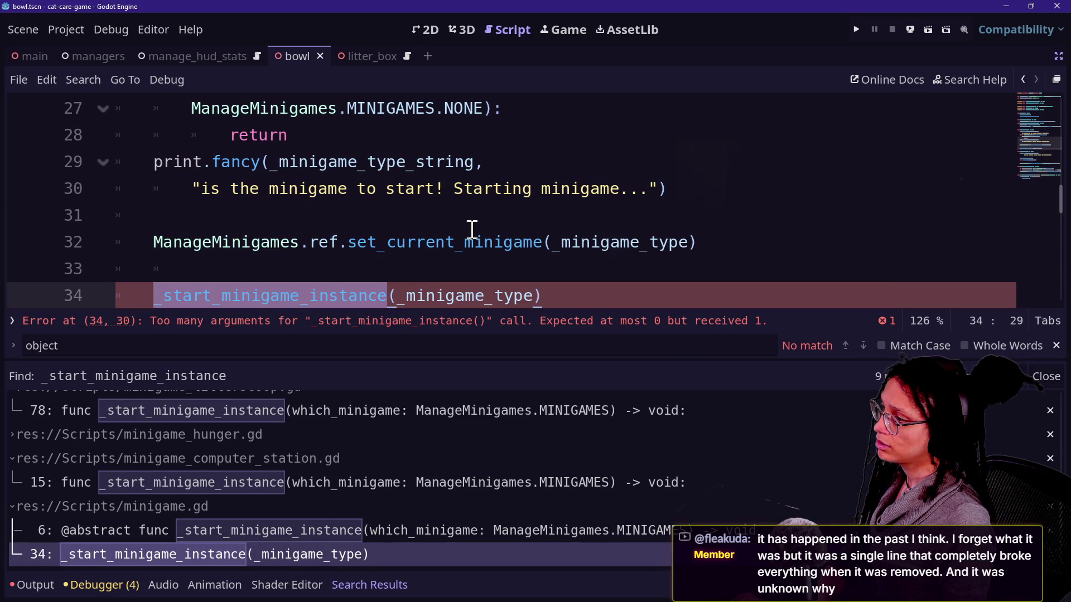
pyautogui.click(395, 264)
pyautogui.scroll(-2, 408, 269)
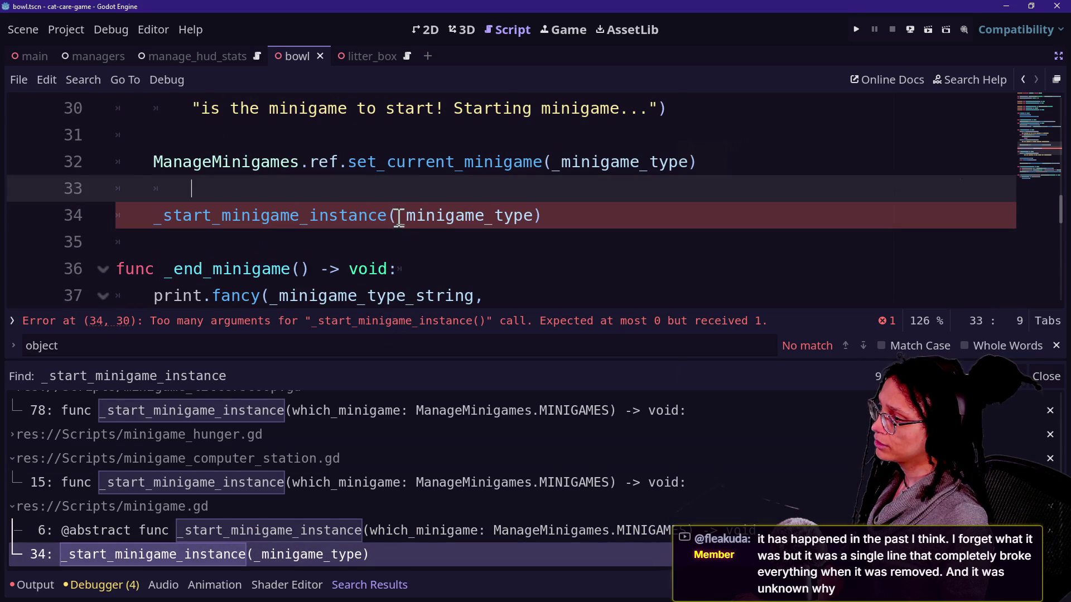
pyautogui.moveTo(399, 218); pyautogui.dragTo(524, 229)
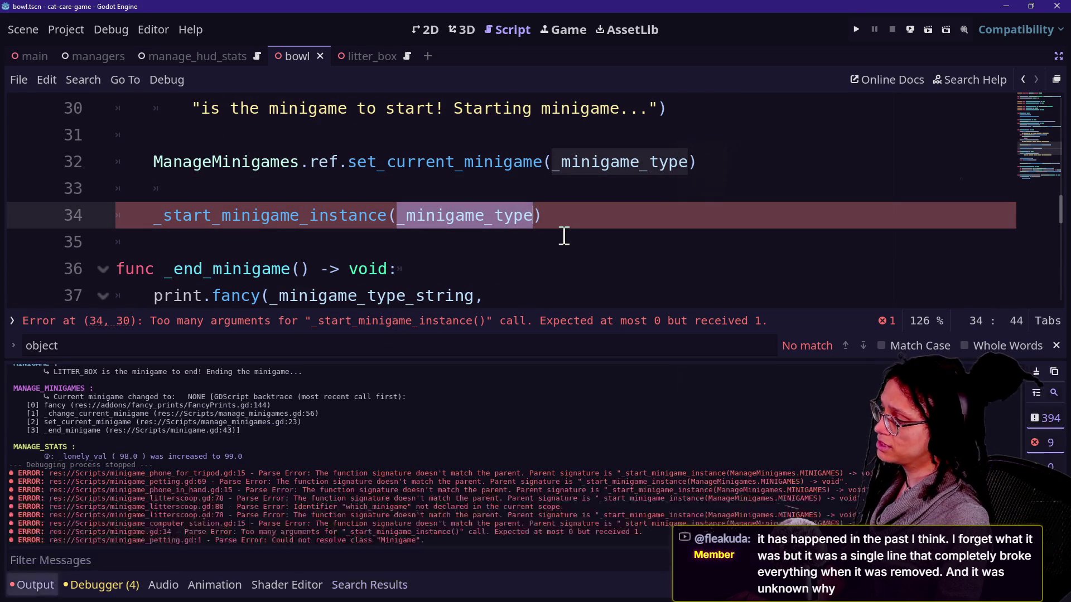
pyautogui.hotkey('ctrl', 'j')
pyautogui.scroll(3, 564, 236)
pyautogui.scroll(1, 564, 235)
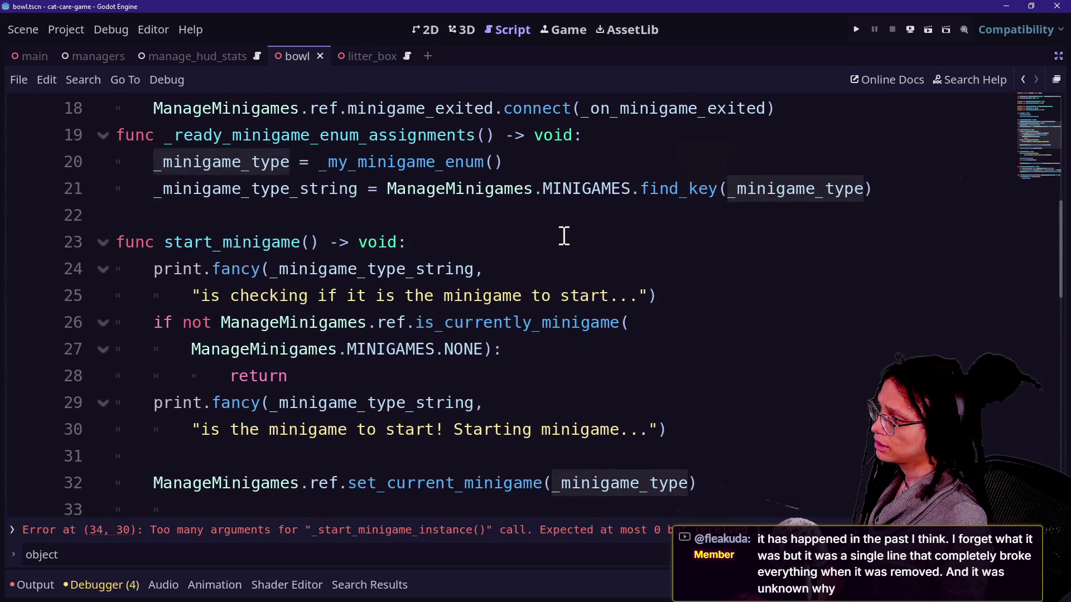
pyautogui.scroll(-1, 564, 236)
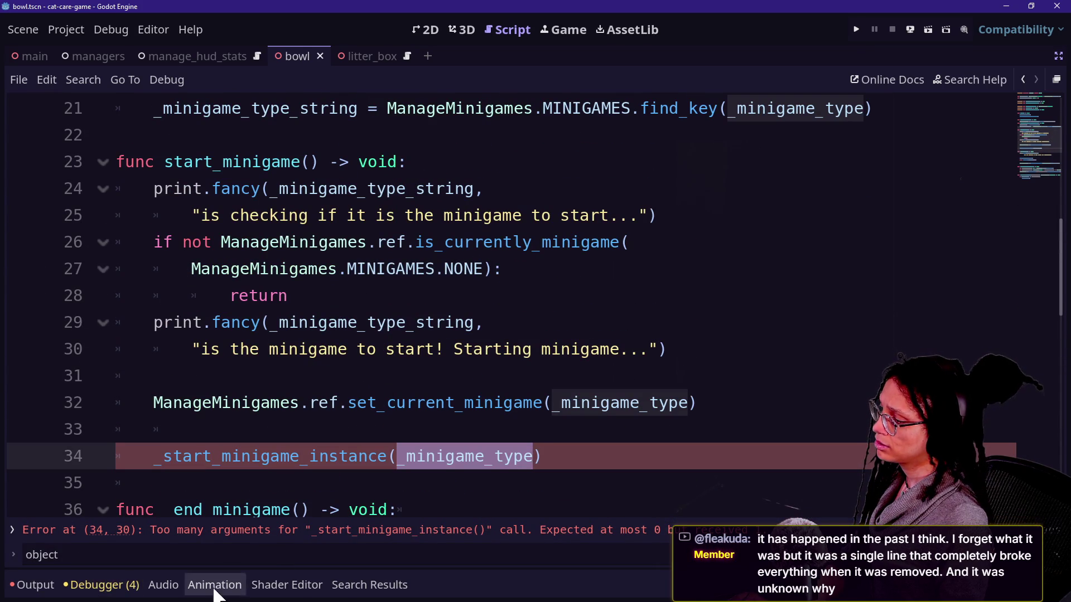
pyautogui.click(367, 592)
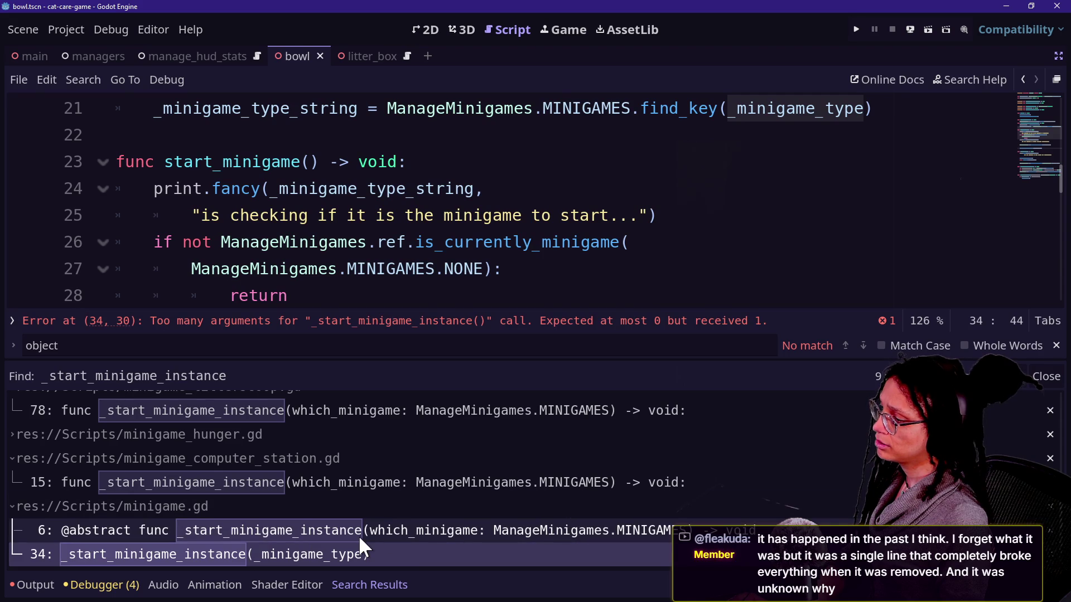
pyautogui.hotkey('ctrl', 'j')
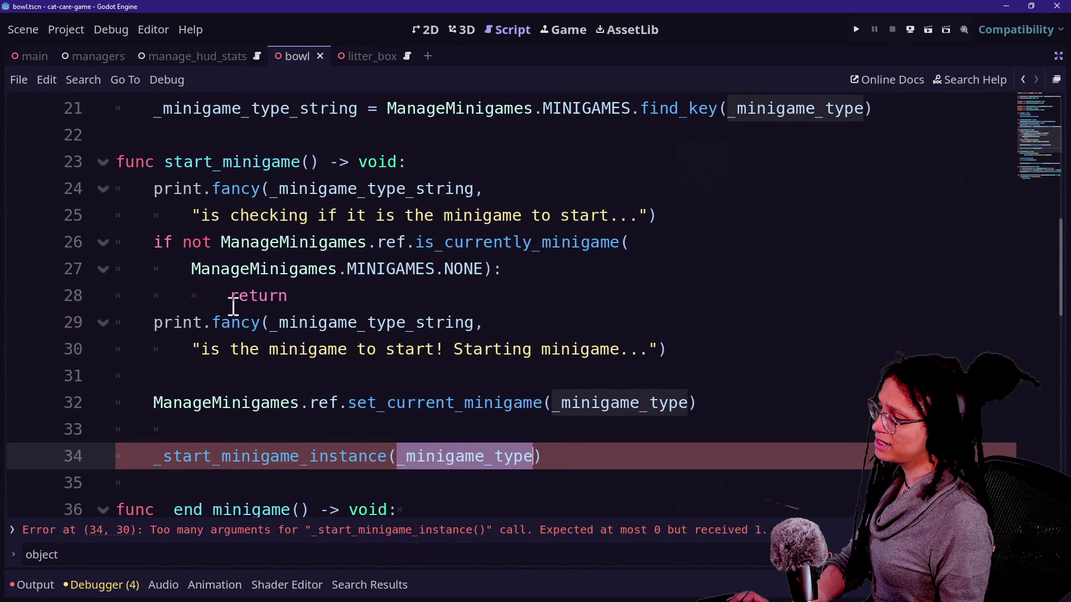
pyautogui.press('Right')
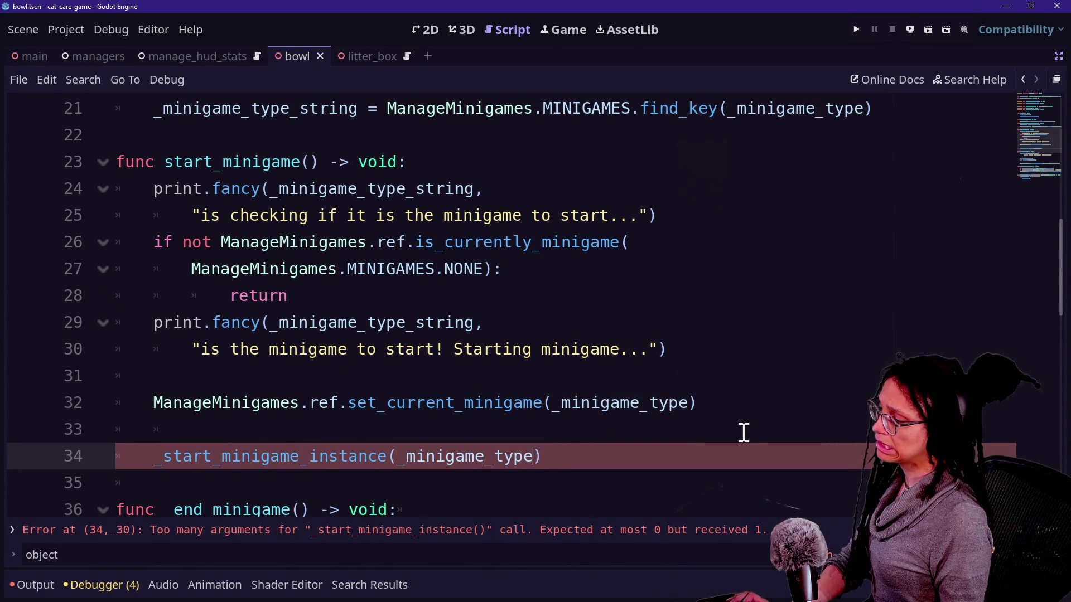
pyautogui.moveTo(342, 456)
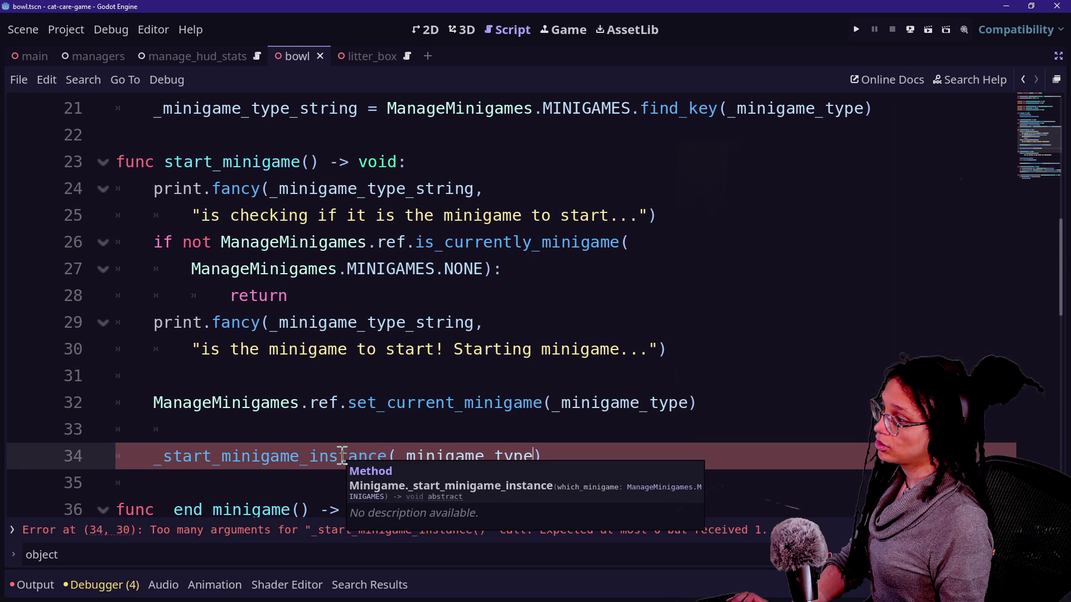
pyautogui.moveTo(398, 453); pyautogui.dragTo(536, 456)
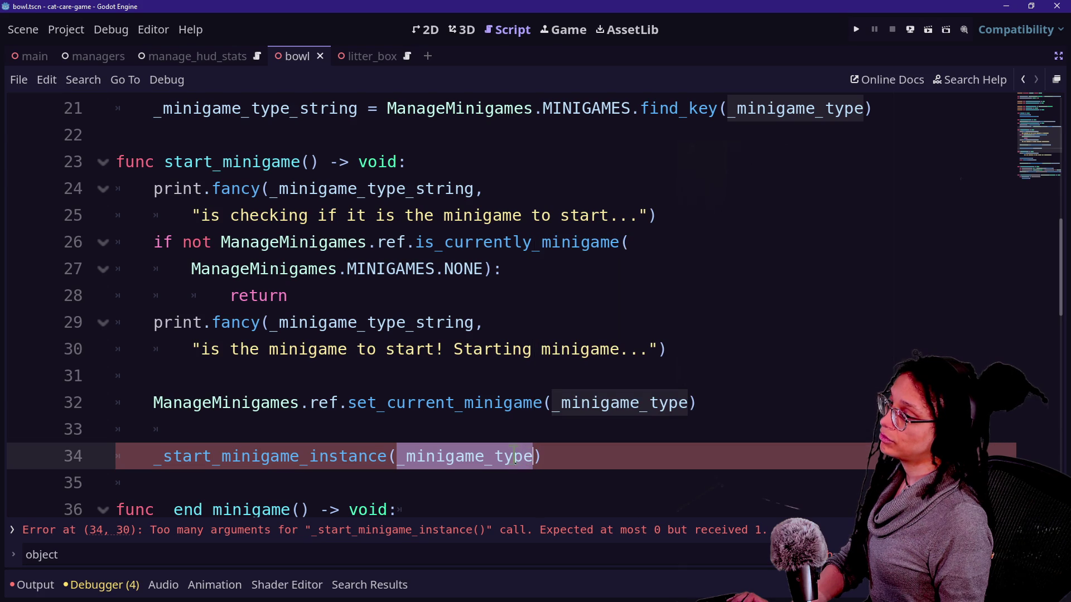
pyautogui.moveTo(516, 451)
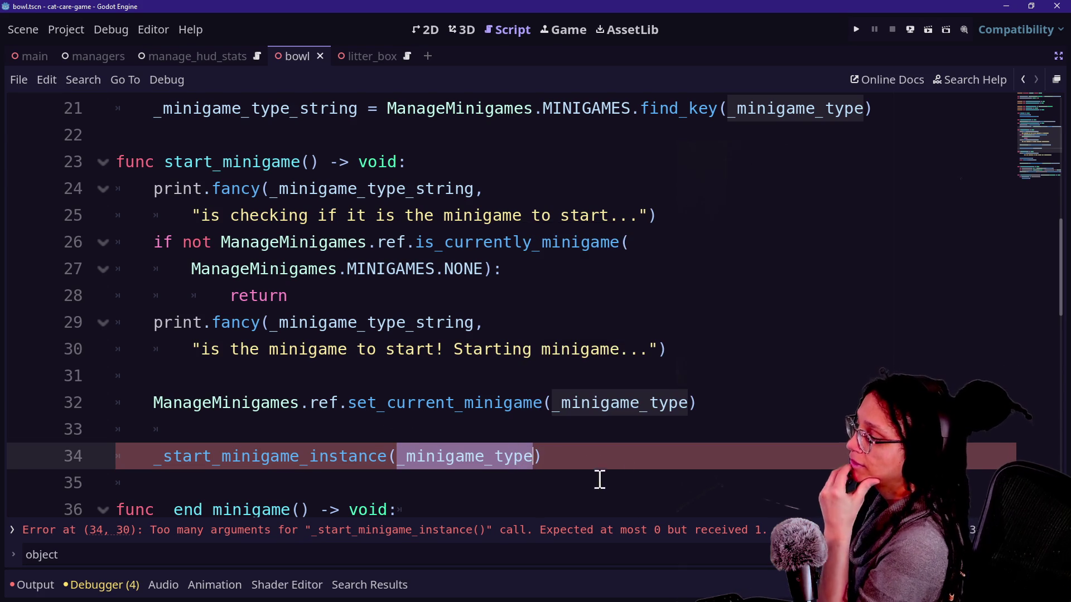
pyautogui.press('End')
pyautogui.moveTo(533, 463); pyautogui.dragTo(409, 457)
pyautogui.press('BackSpace')
pyautogui.click(370, 402)
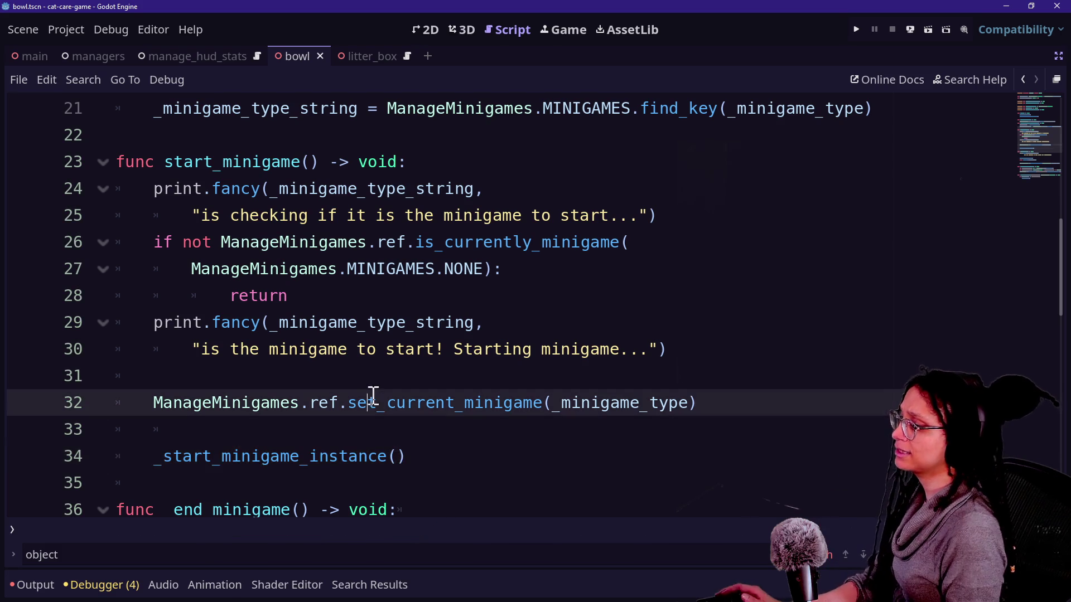
pyautogui.hotkey('ctrl', 's')
pyautogui.scroll(1, 462, 424)
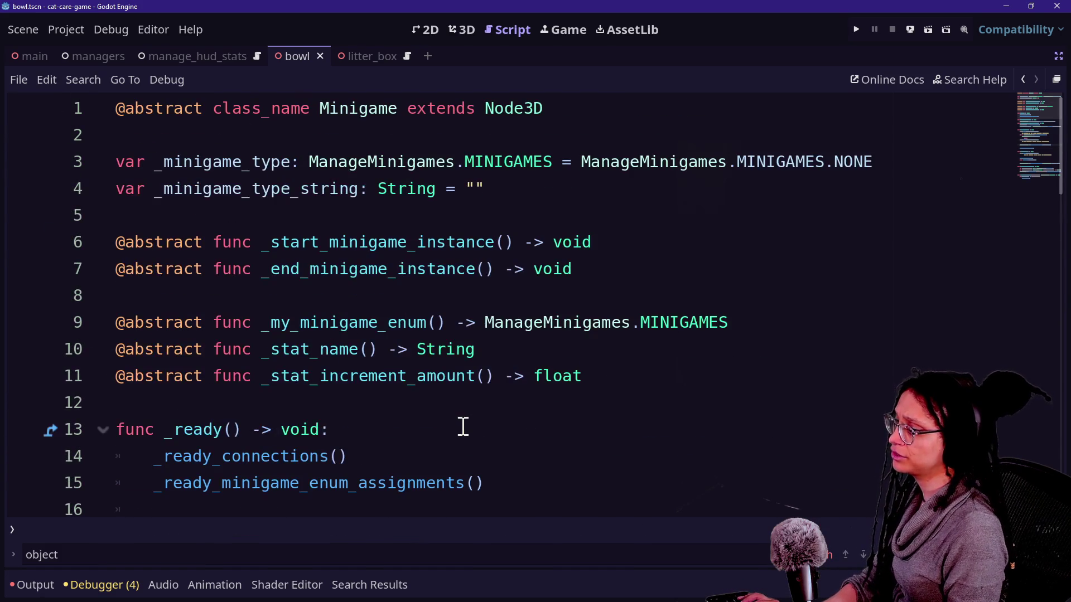
pyautogui.click(101, 585)
pyautogui.click(100, 585)
pyautogui.click(32, 584)
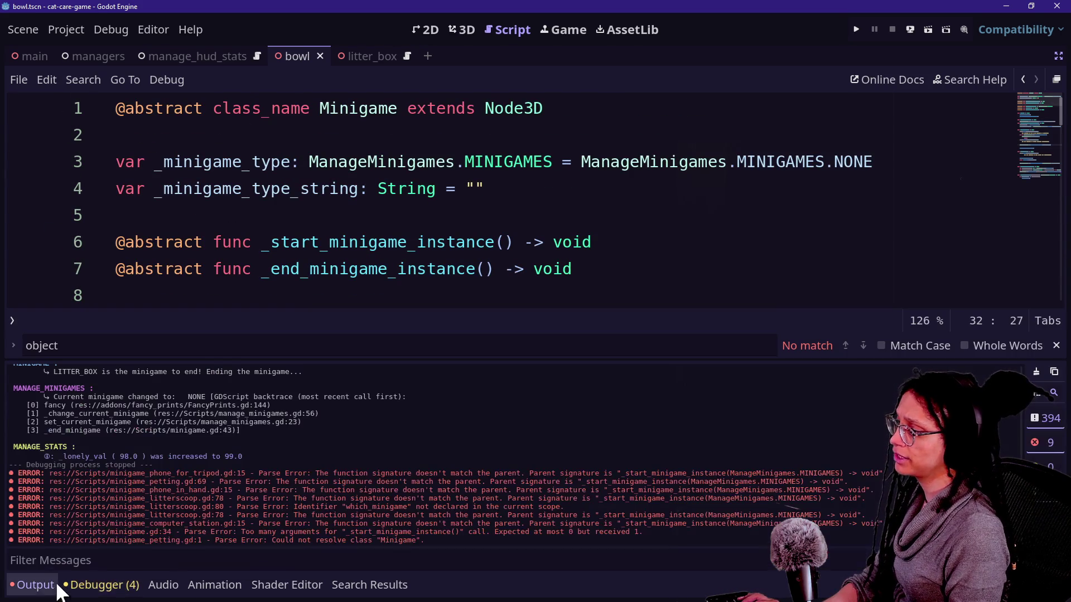
pyautogui.click(425, 226)
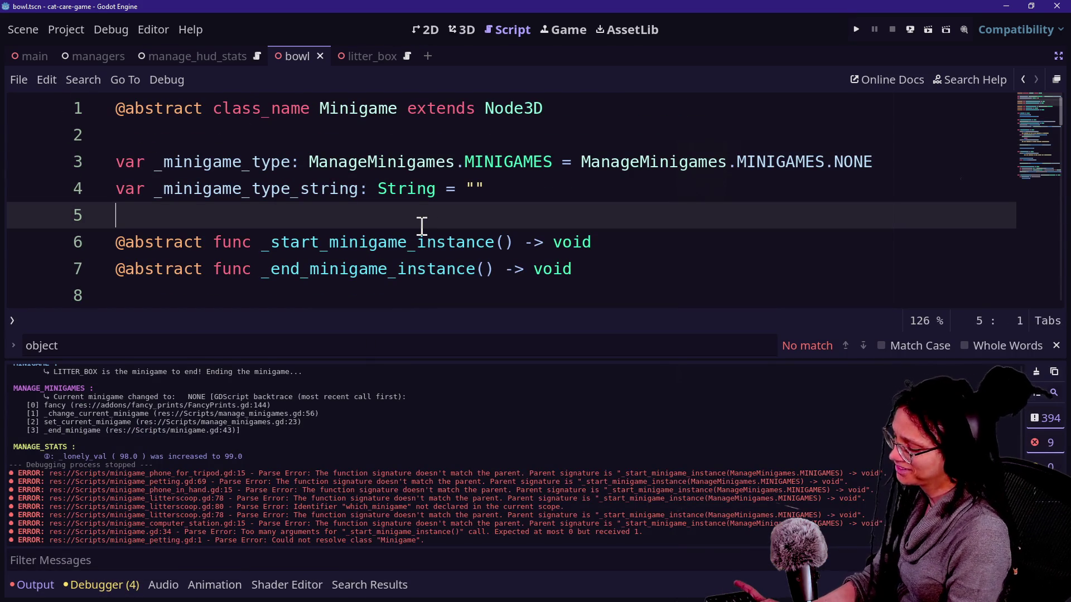
pyautogui.hotkey('ctrl', 'j')
pyautogui.scroll(-5, 422, 226)
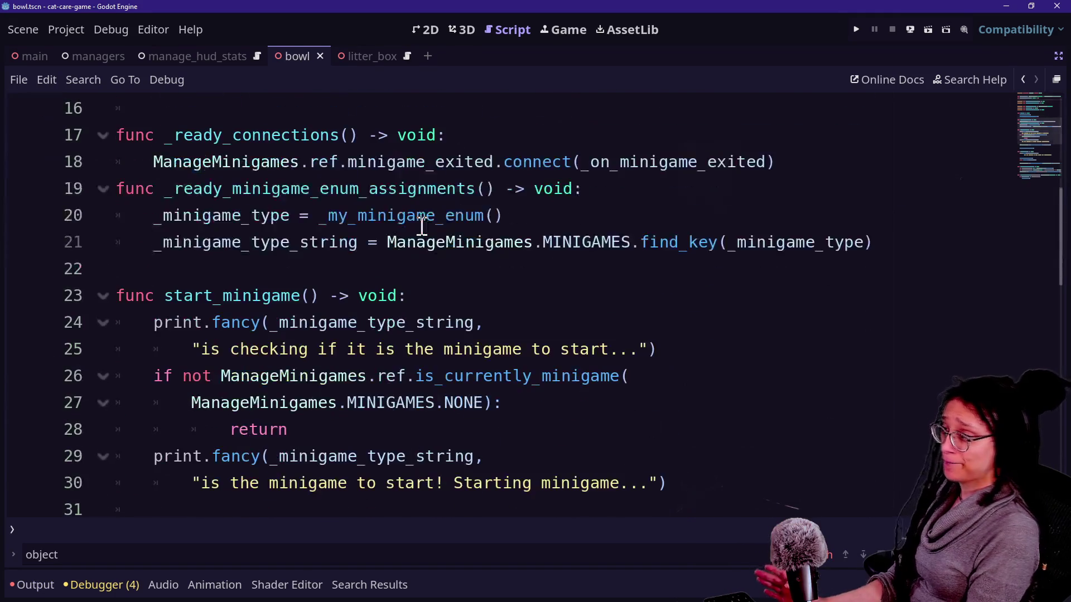
pyautogui.scroll(-1, 355, 297)
pyautogui.click(371, 231)
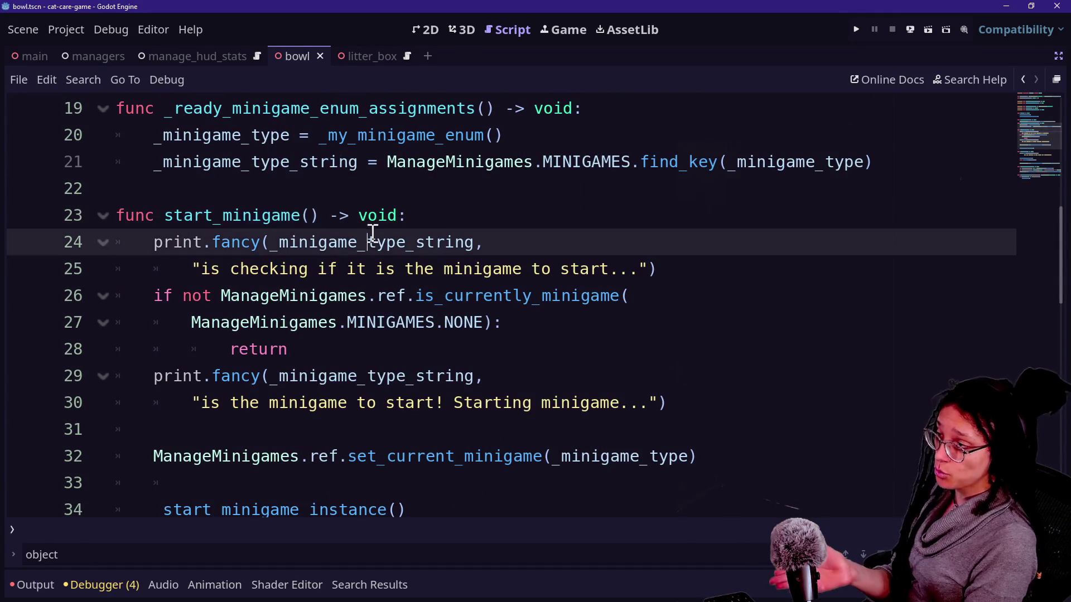
pyautogui.scroll(-1, 327, 321)
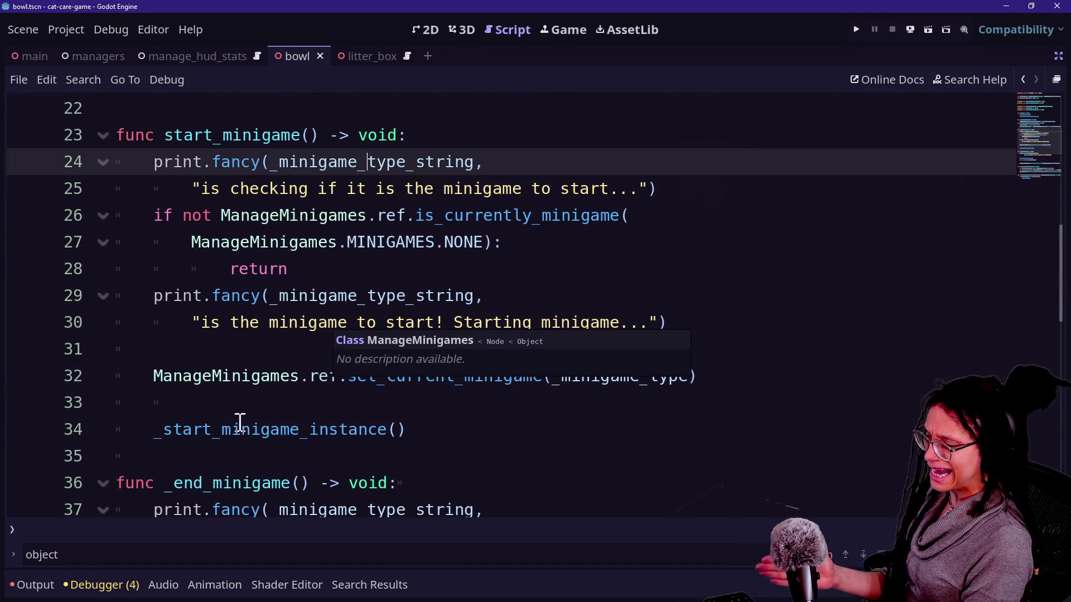
pyautogui.moveTo(154, 430); pyautogui.dragTo(251, 430)
pyautogui.moveTo(329, 430); pyautogui.dragTo(476, 430)
pyautogui.click(474, 430)
pyautogui.click(334, 441)
pyautogui.click(425, 430)
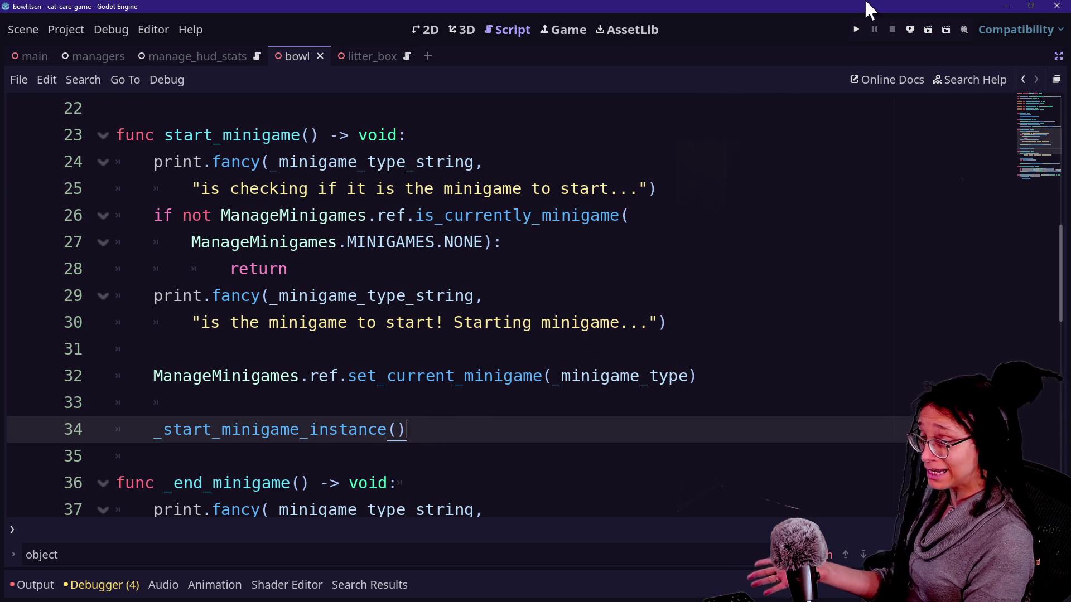
pyautogui.click(861, 25)
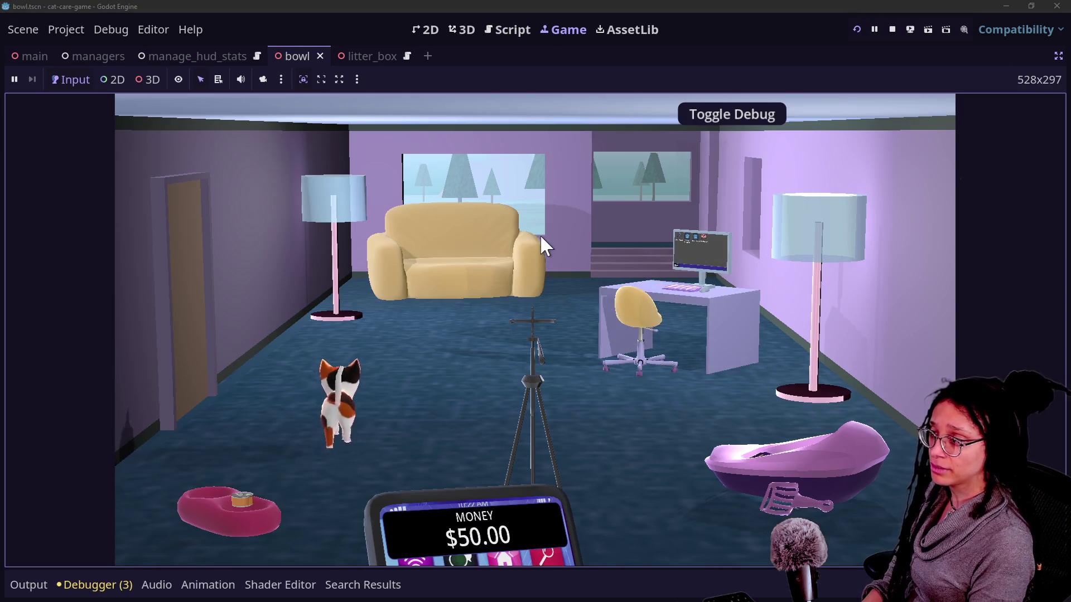
# - Open and exit the couch, litter box, computer, food bowl and tripod minigames via Go Back
pyautogui.click(541, 239)
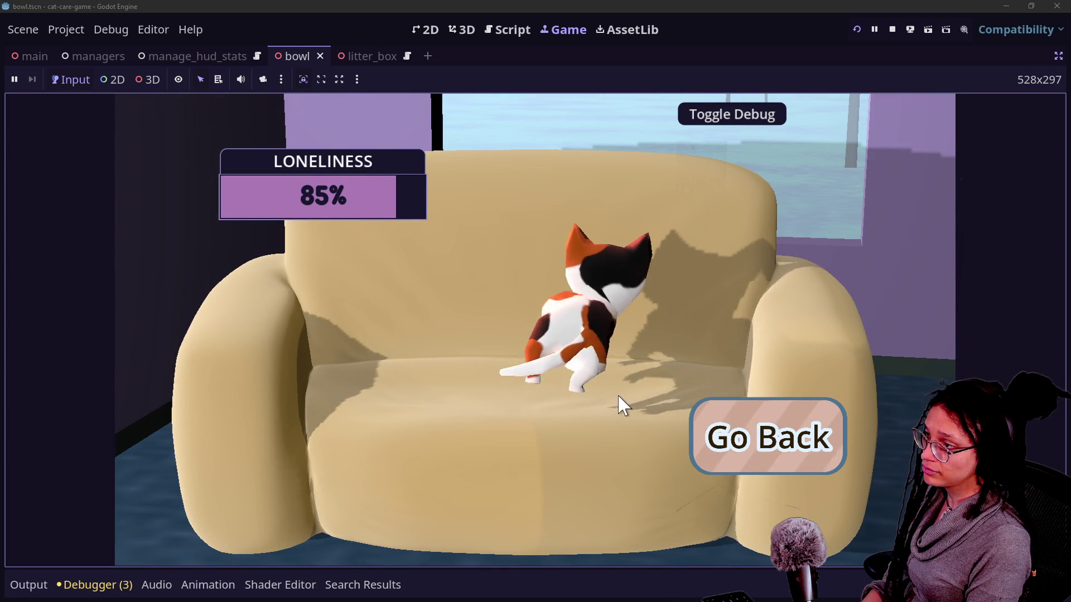
pyautogui.click(789, 446)
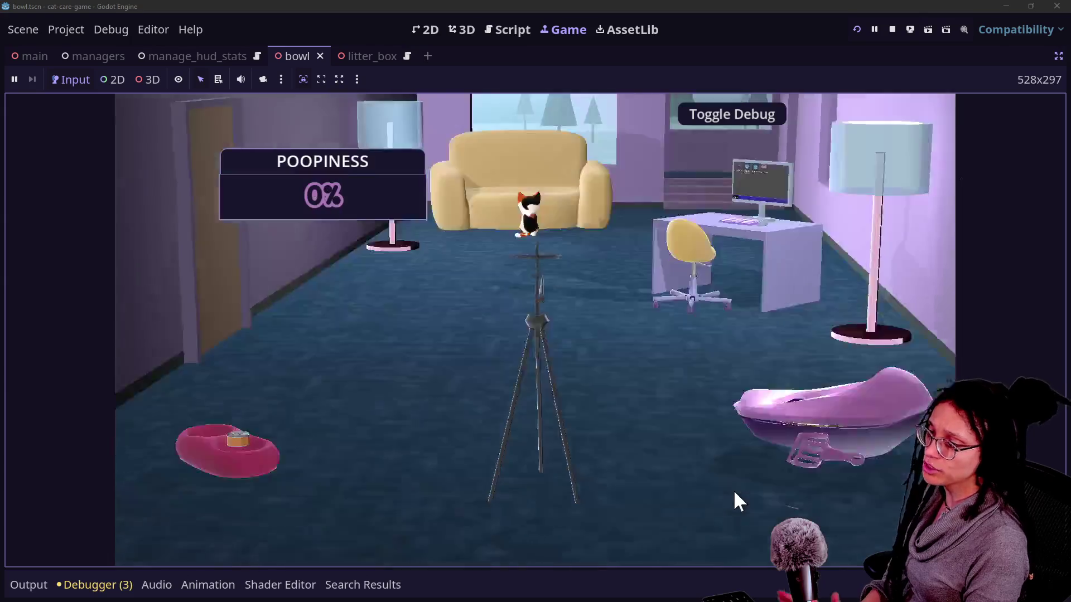
pyautogui.click(734, 489)
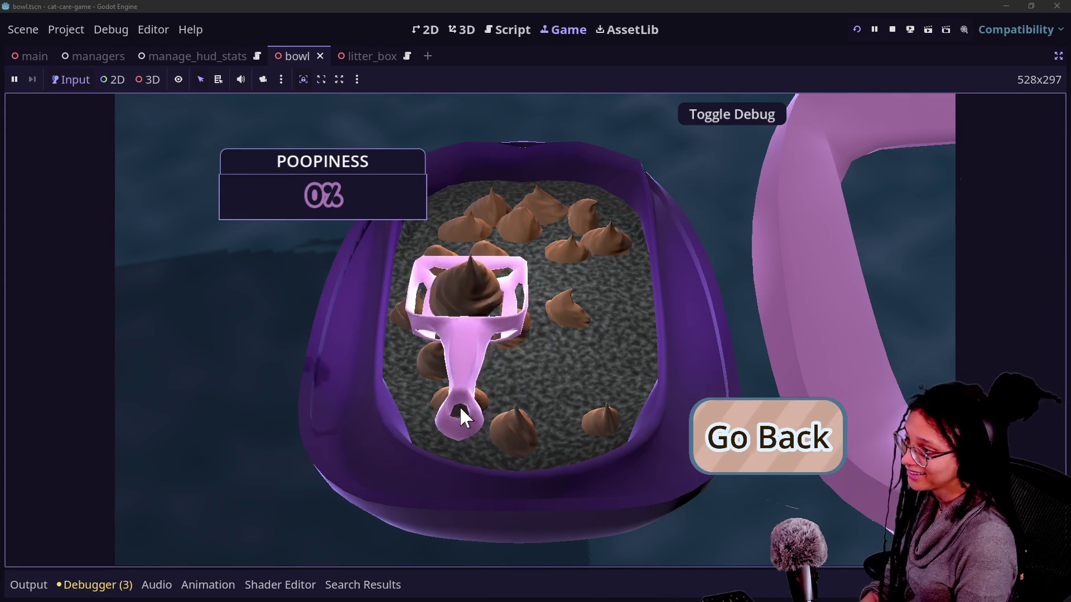
pyautogui.click(713, 454)
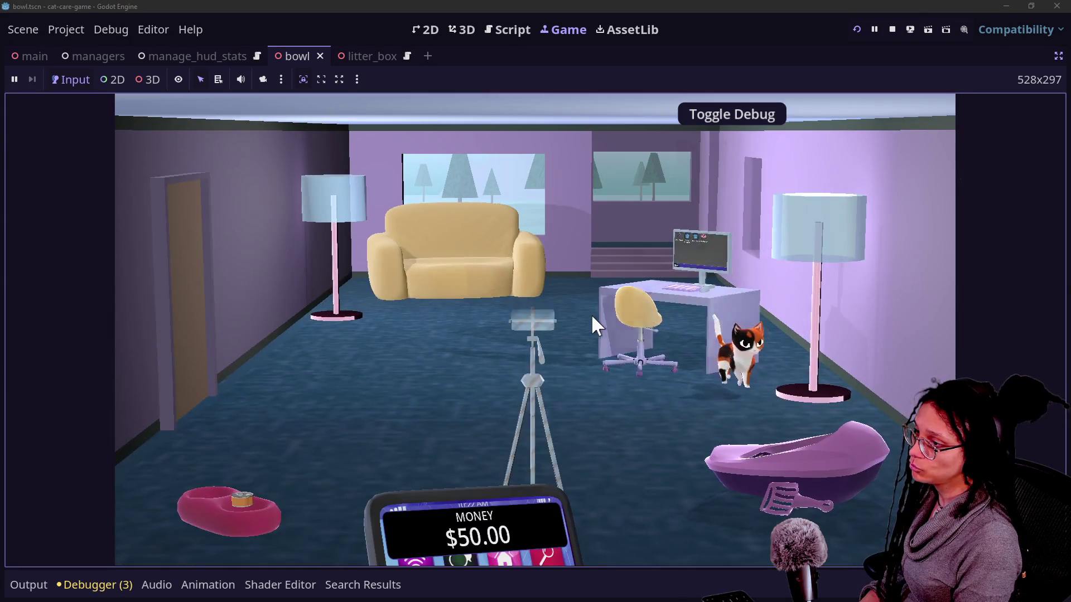
pyautogui.click(599, 312)
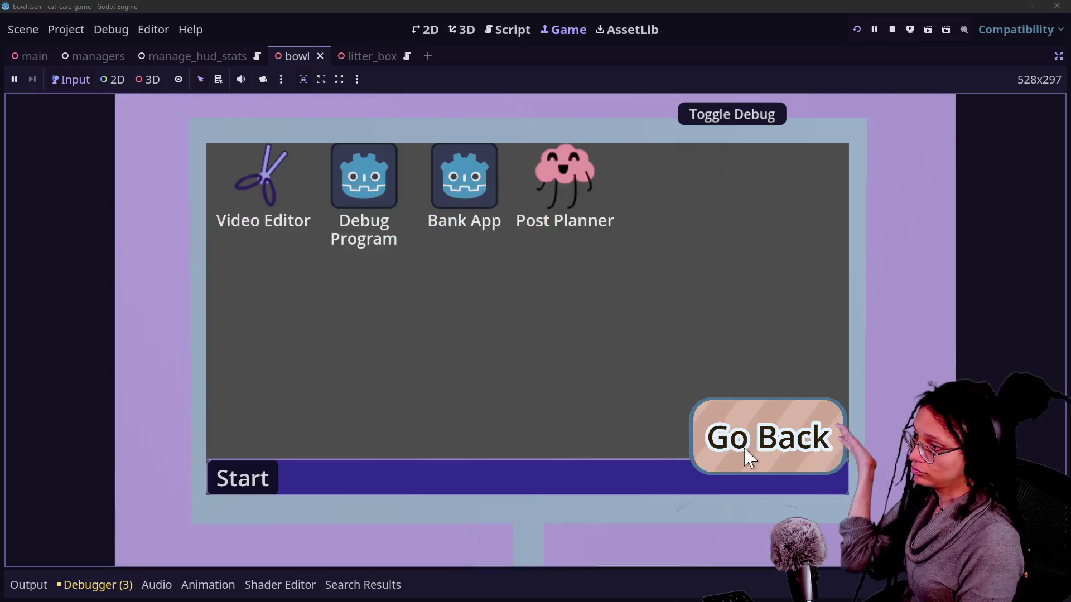
pyautogui.click(745, 453)
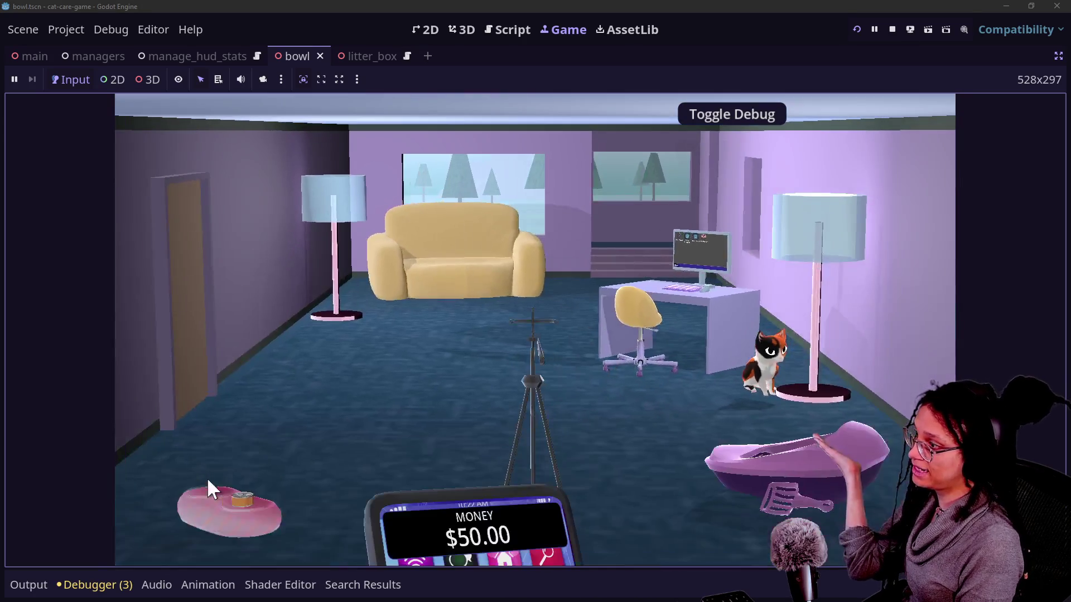
pyautogui.click(224, 485)
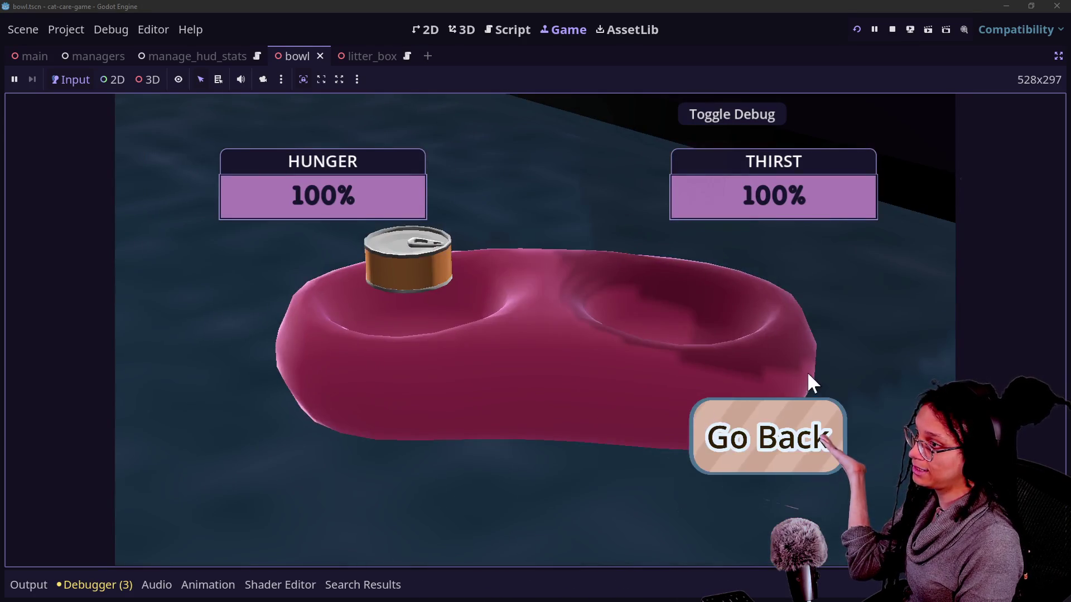
pyautogui.click(795, 443)
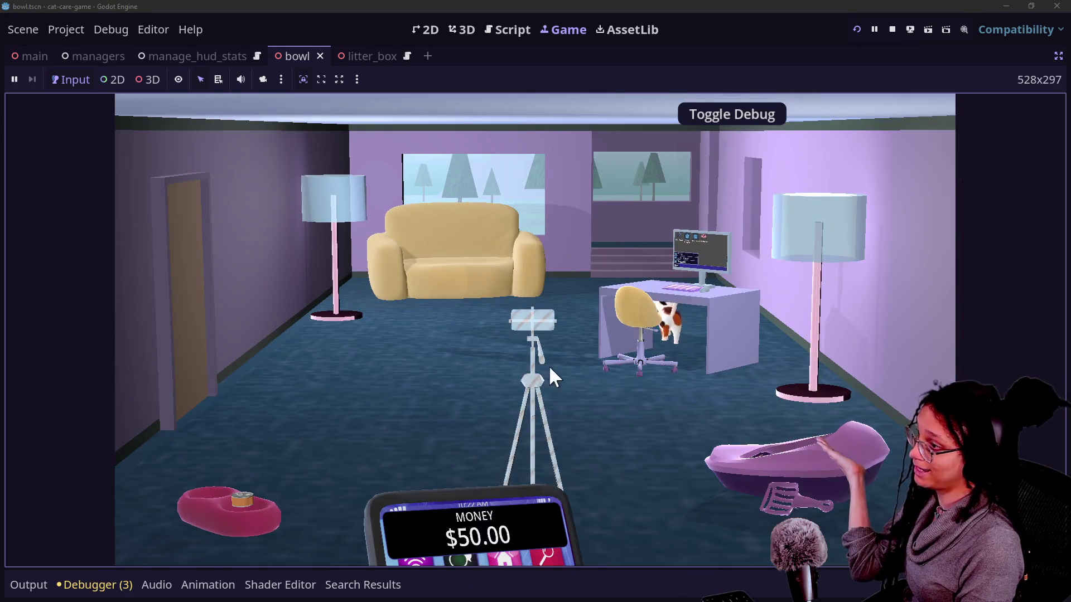
pyautogui.click(549, 366)
pyautogui.click(749, 474)
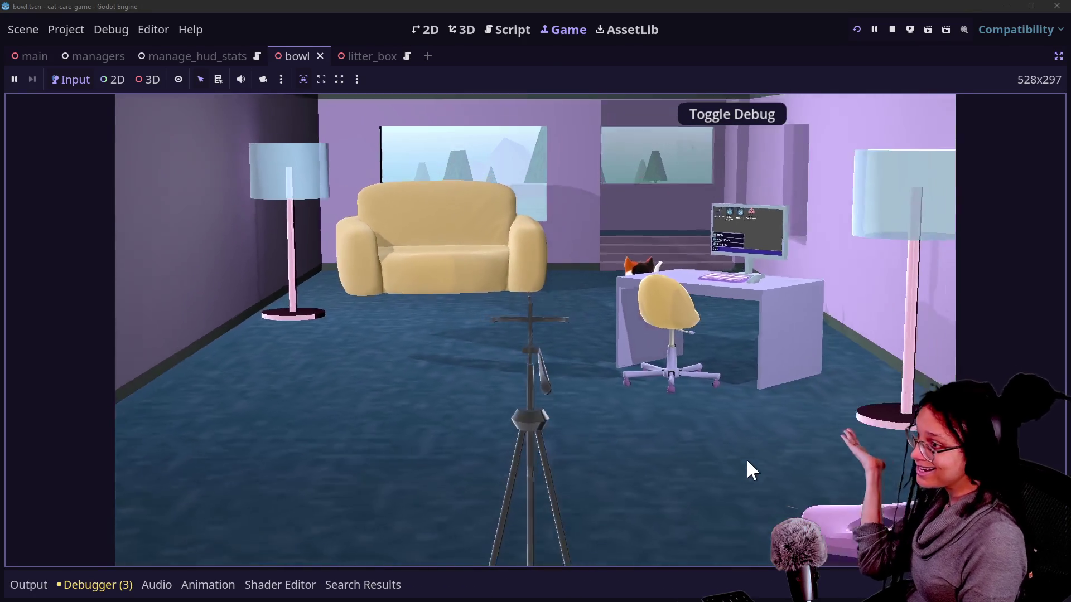
# - Stop the game, find get_current_minigame, delete that function from manage_minigames.gd, and save
pyautogui.click(893, 29)
pyautogui.moveTo(615, 269); pyautogui.dragTo(615, 251)
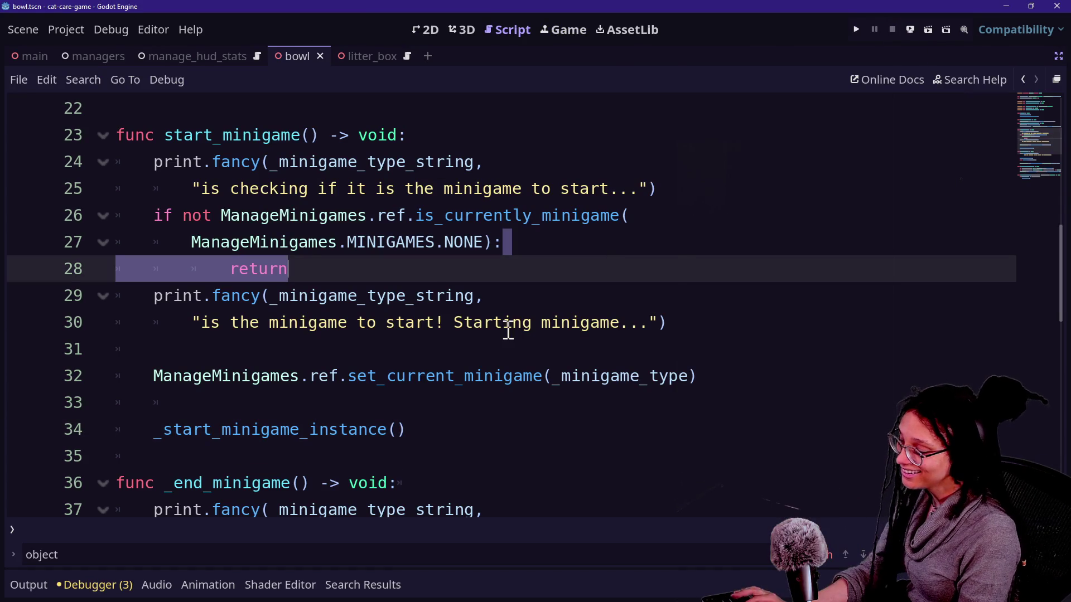
pyautogui.hotkey('ctrl', 'shift', 'f')
pyautogui.write('get_current_minig')
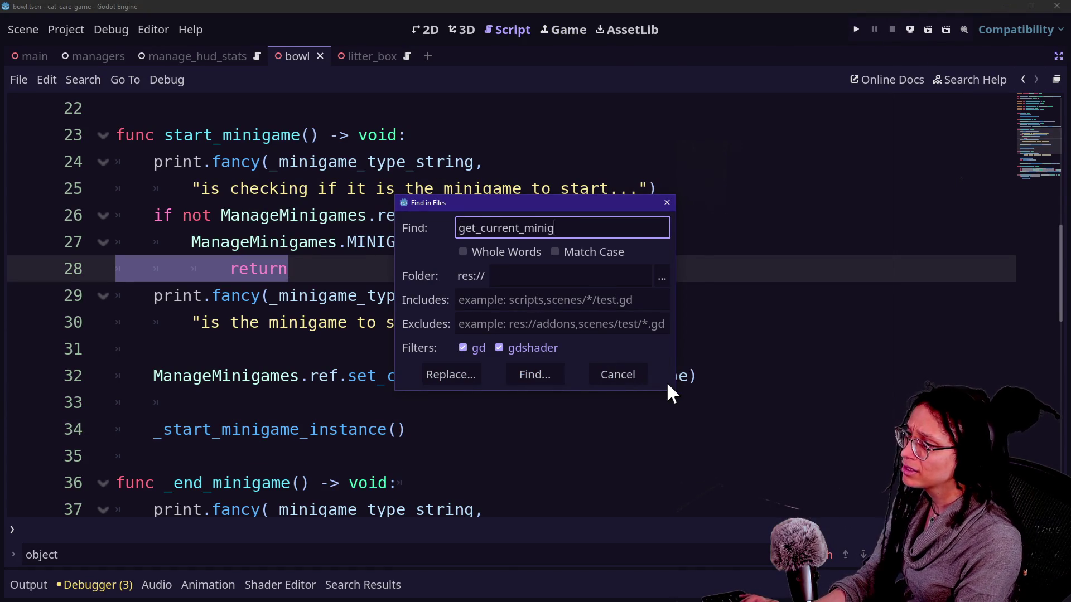
pyautogui.write('ame')
pyautogui.press('Return')
pyautogui.click(330, 428)
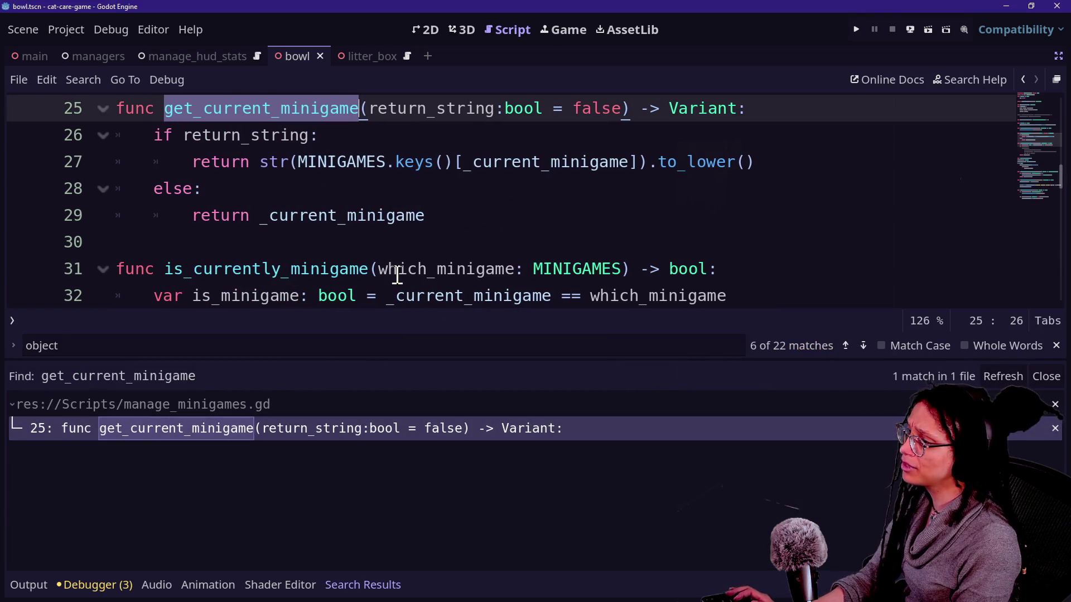
pyautogui.moveTo(563, 244); pyautogui.dragTo(324, 167)
pyautogui.scroll(1, 360, 186)
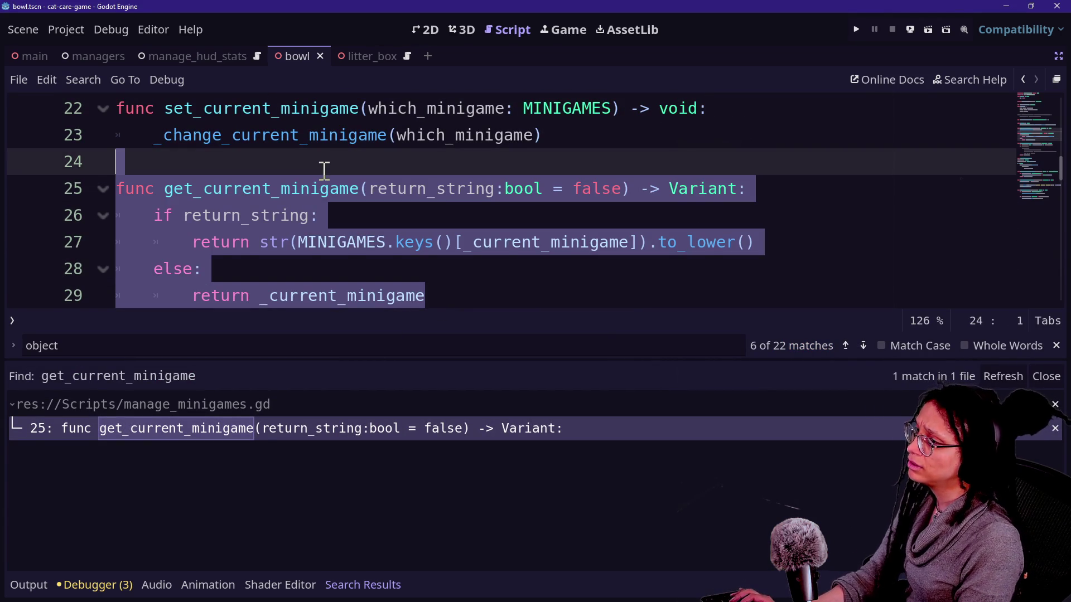
pyautogui.press('BackSpace')
pyautogui.press('BackSpace')
pyautogui.hotkey('ctrl', 's')
# - Search the whole project for set_current_minigame
pyautogui.scroll(7, 329, 178)
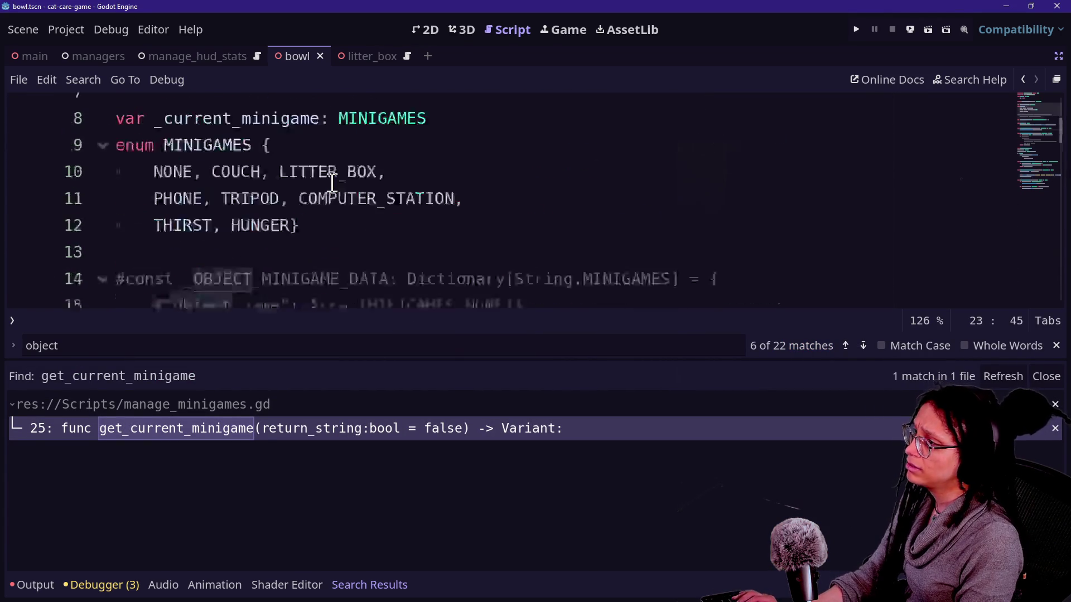
pyautogui.scroll(-2, 332, 181)
pyautogui.scroll(-3, 332, 182)
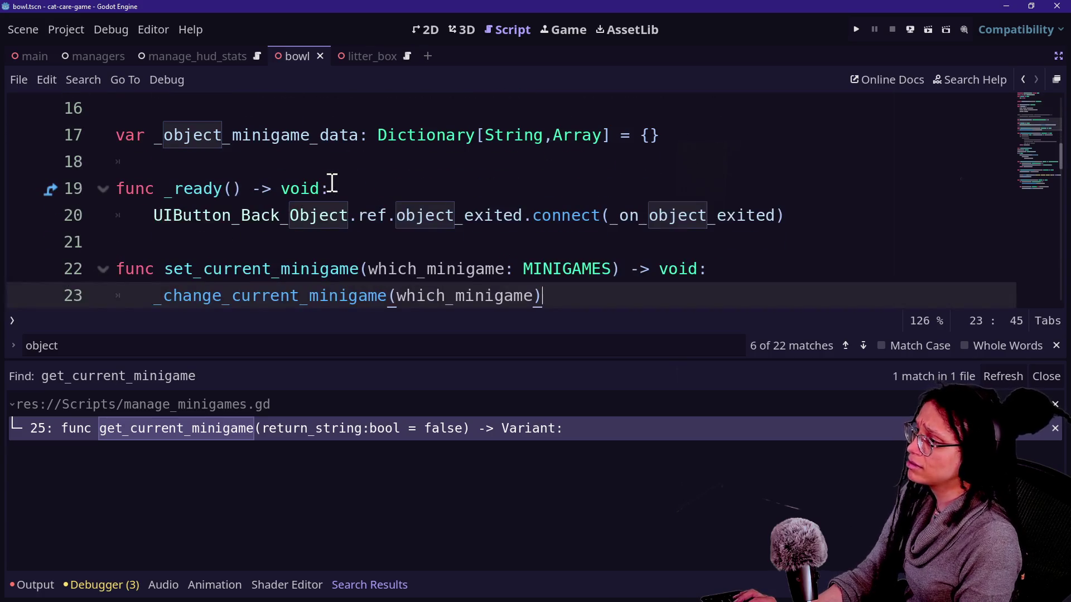
pyautogui.moveTo(184, 270); pyautogui.dragTo(348, 276)
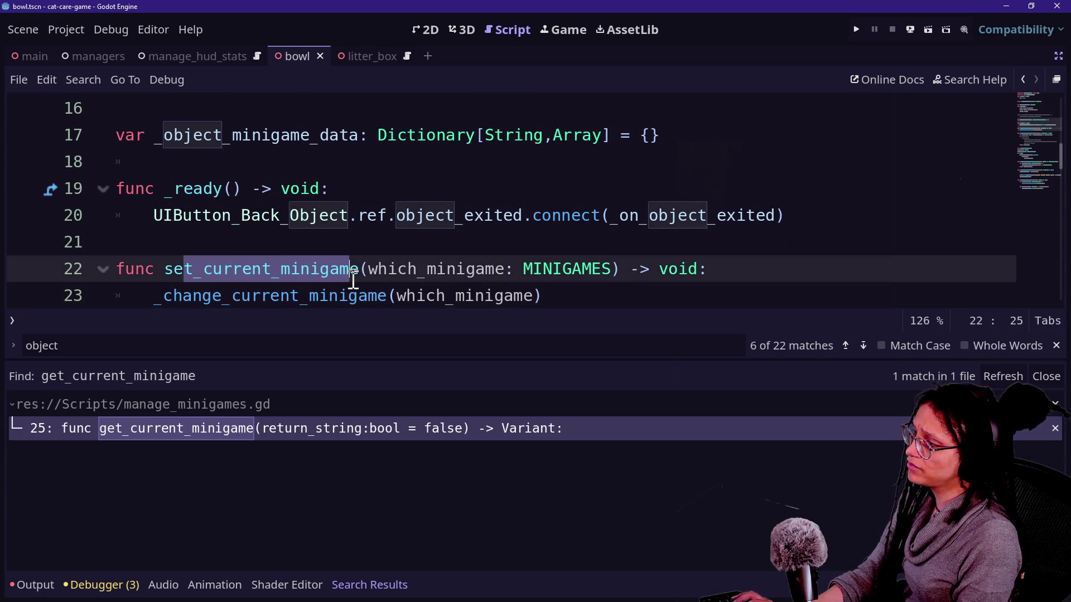
pyautogui.hotkey('ctrl', 'shift', 'f')
pyautogui.press('Return')
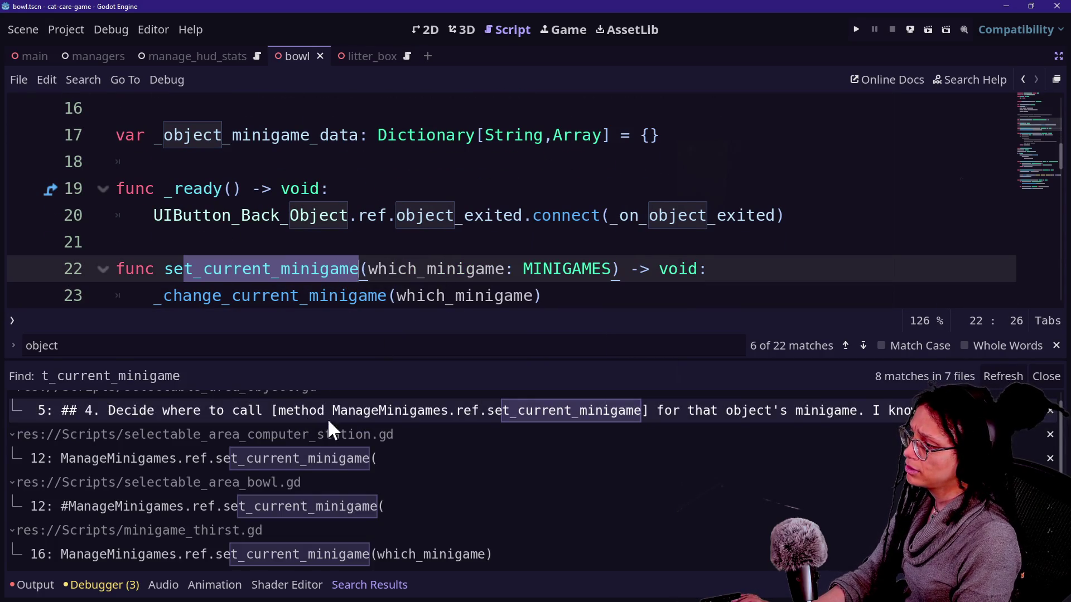
# - Open selectable_area_computer_station.gd at its set_current_minigame(MINIGAMES.COMPUTER_STATION) call on line 12
pyautogui.click(270, 452)
pyautogui.scroll(-1, 513, 270)
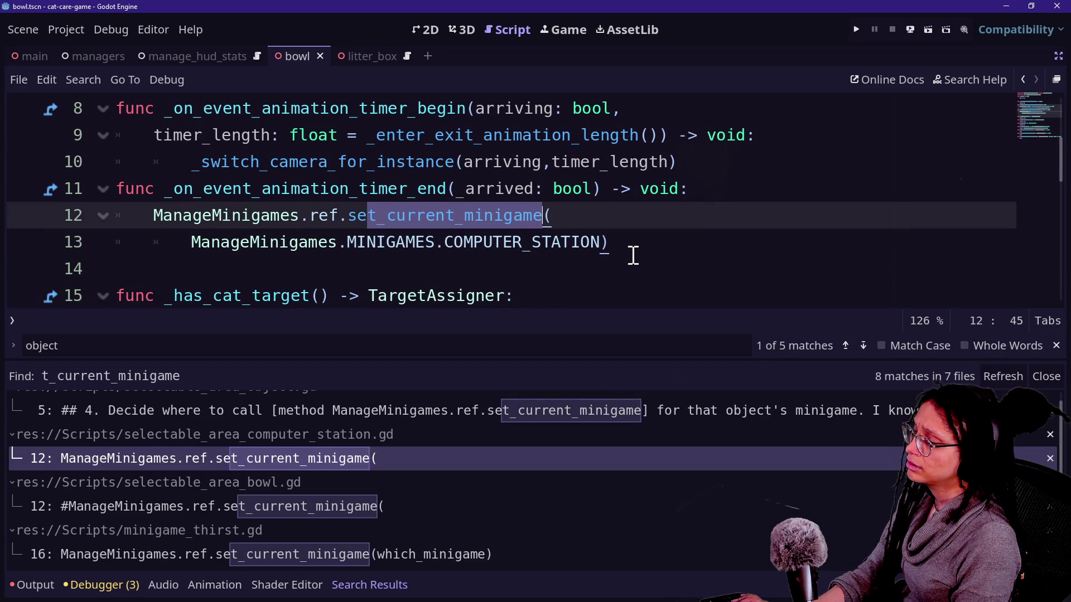
pyautogui.moveTo(632, 253)
pyautogui.mouseDown()
pyautogui.moveTo(626, 242)
pyautogui.moveTo(149, 210)
pyautogui.moveTo(660, 241)
pyautogui.moveTo(139, 213)
pyautogui.moveTo(171, 219)
pyautogui.mouseUp()
pyautogui.click(162, 210)
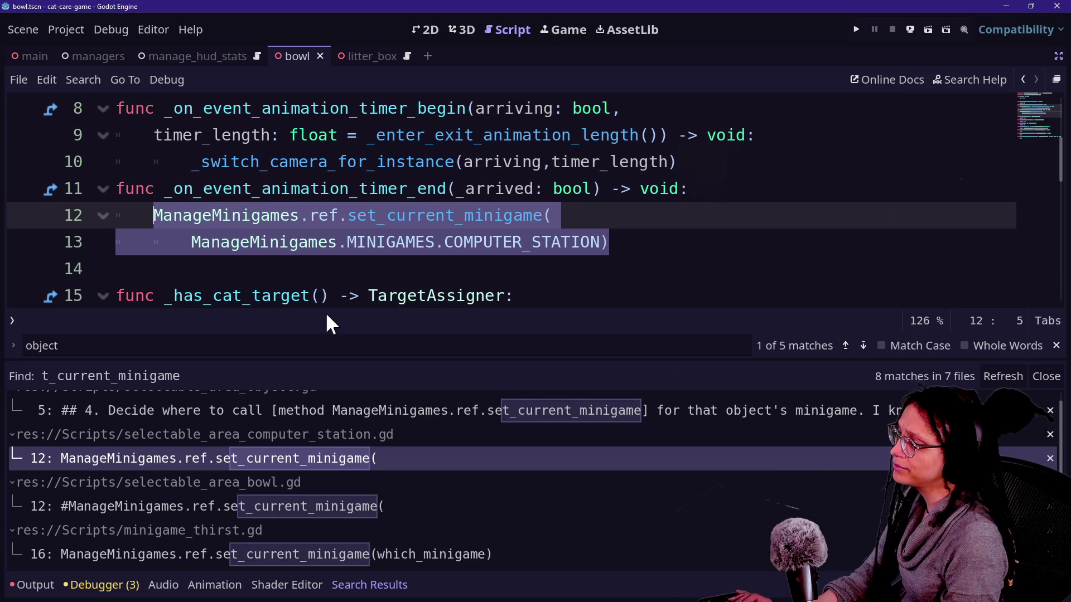
# - Jump to the ManageMinigames script and hide the bottom search results panel
pyautogui.keyDown('ctrl'); pyautogui.click(231, 217); pyautogui.keyUp('ctrl')
pyautogui.hotkey('alt', 'o')
pyautogui.hotkey('alt', 'o')
pyautogui.scroll(5, 232, 218)
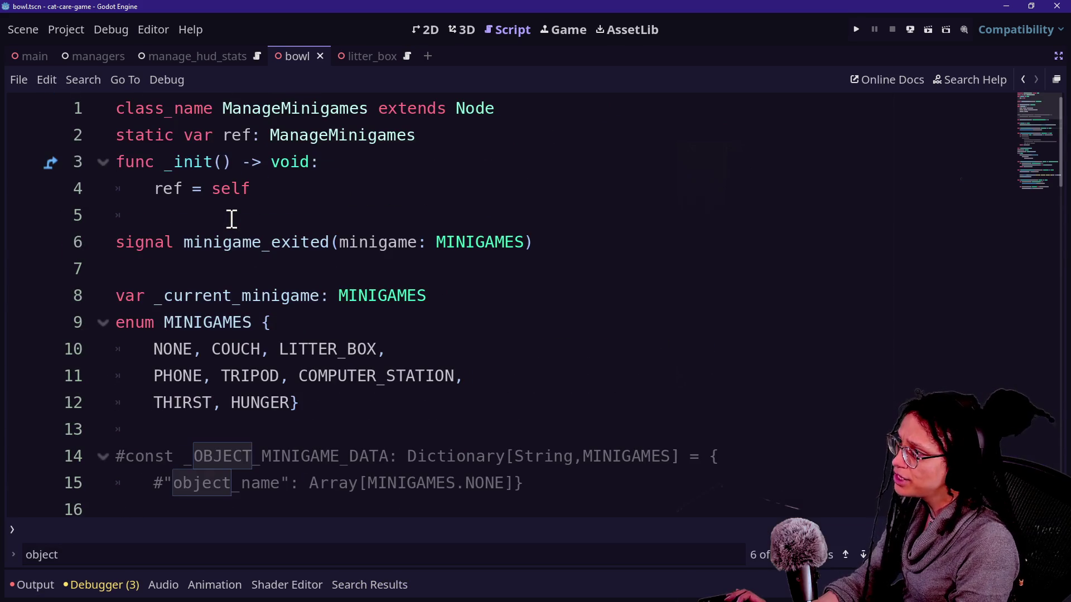
pyautogui.scroll(-1, 231, 219)
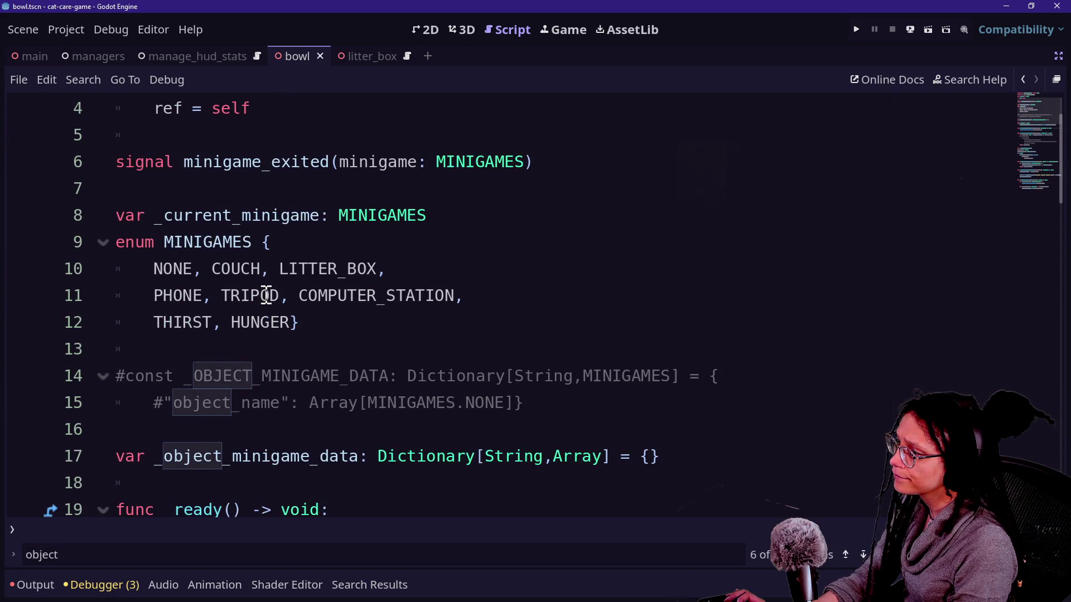
pyautogui.scroll(-1, 267, 295)
pyautogui.click(170, 373)
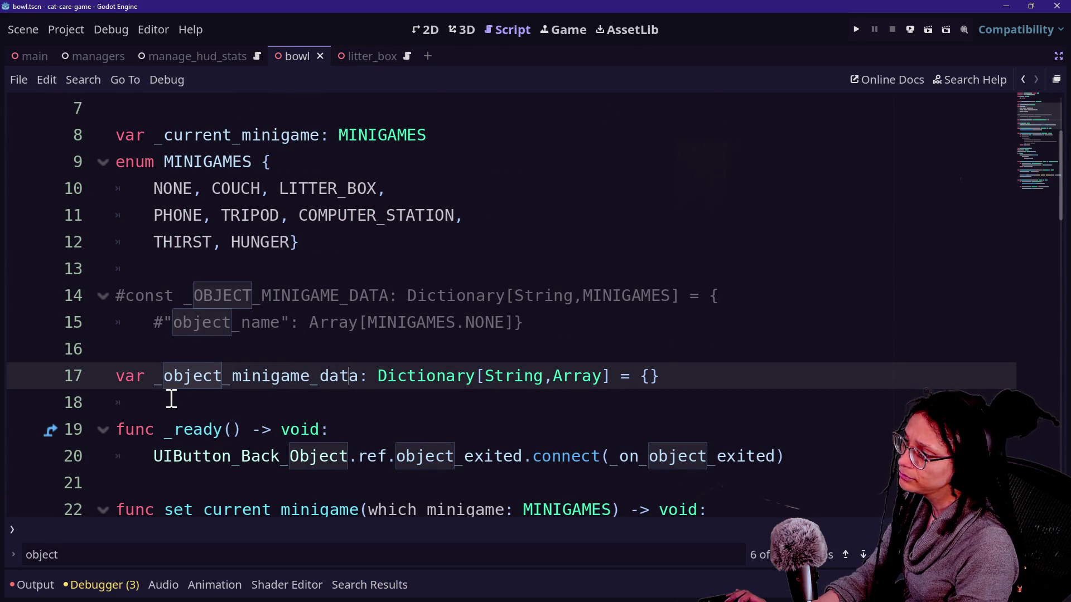
pyautogui.scroll(2, 171, 399)
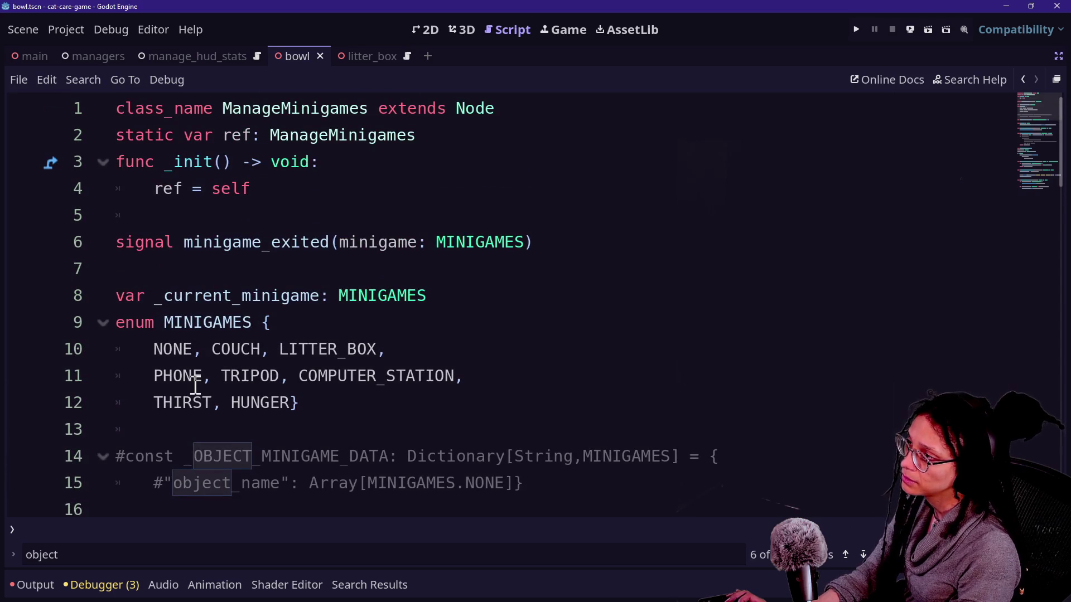
pyautogui.scroll(-5, 195, 384)
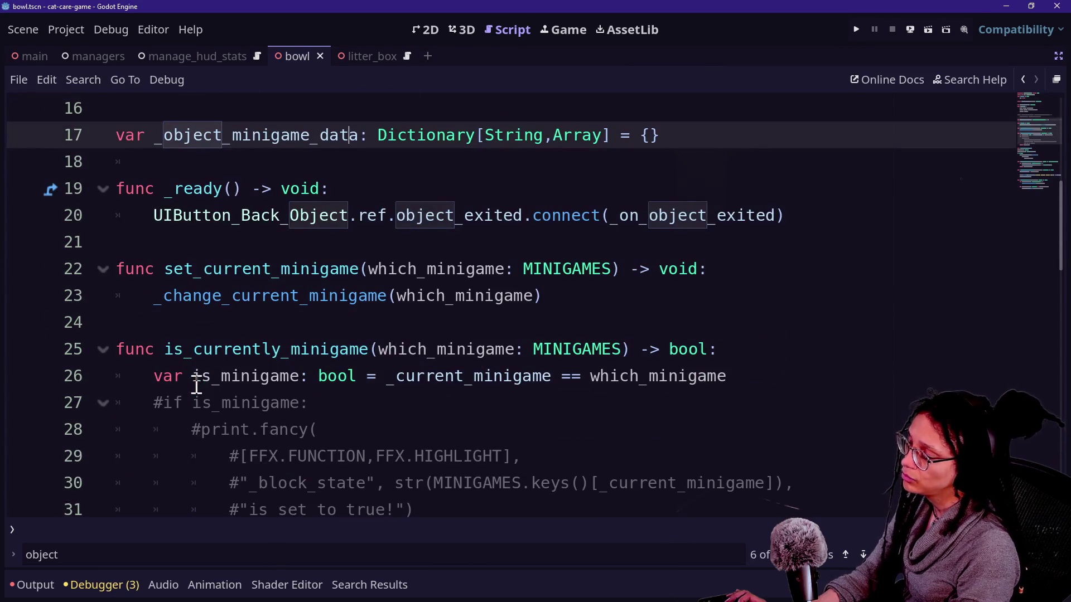
# - Review _ready's UIButton_Back_Object object_exited connection, then restore the side docks
pyautogui.moveTo(151, 215); pyautogui.dragTo(371, 191)
pyautogui.click(362, 189)
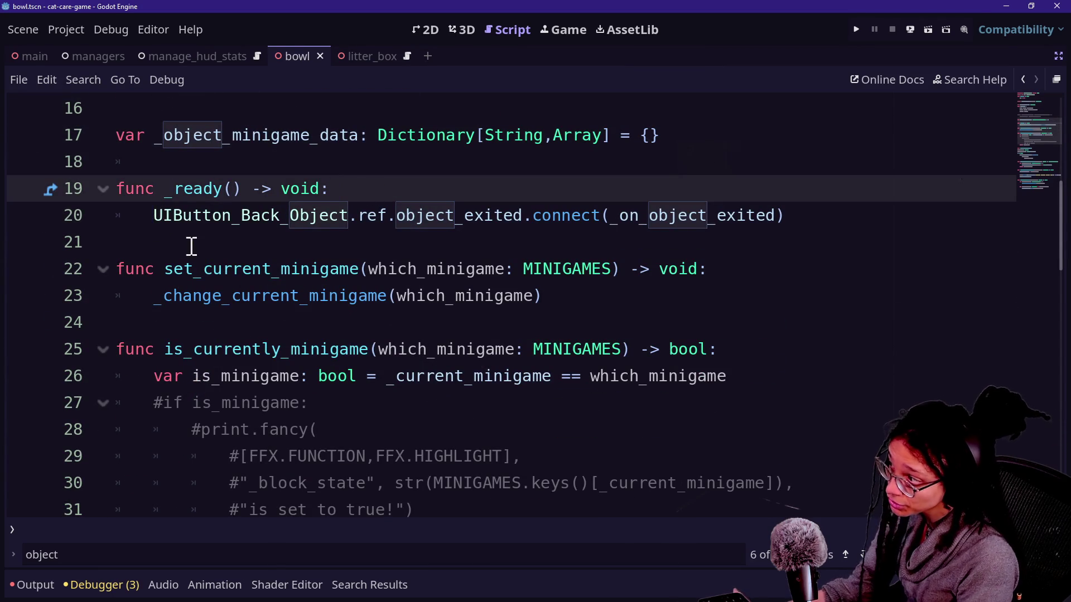
pyautogui.doubleClick(162, 215)
pyautogui.click(357, 215)
pyautogui.doubleClick(168, 215)
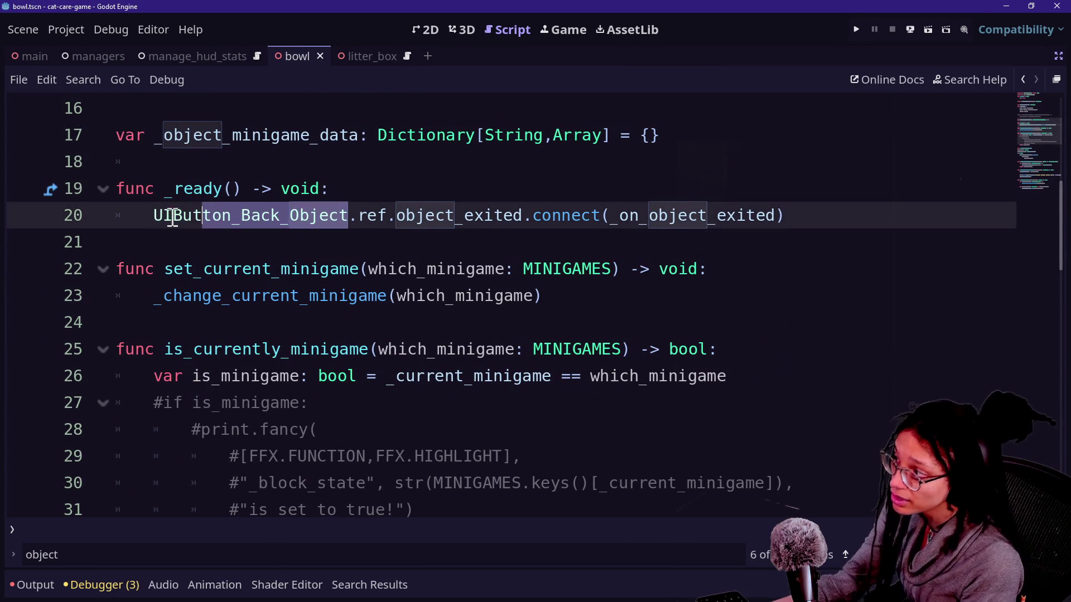
pyautogui.click(178, 215)
pyautogui.moveTo(346, 215); pyautogui.dragTo(65, 216)
pyautogui.click(241, 174)
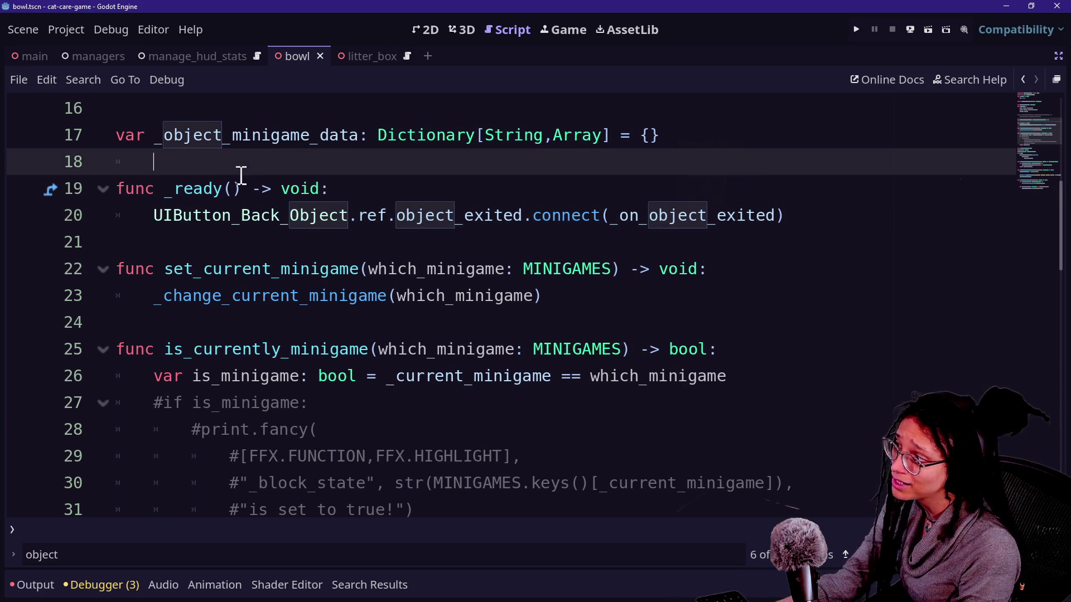
pyautogui.click(345, 227)
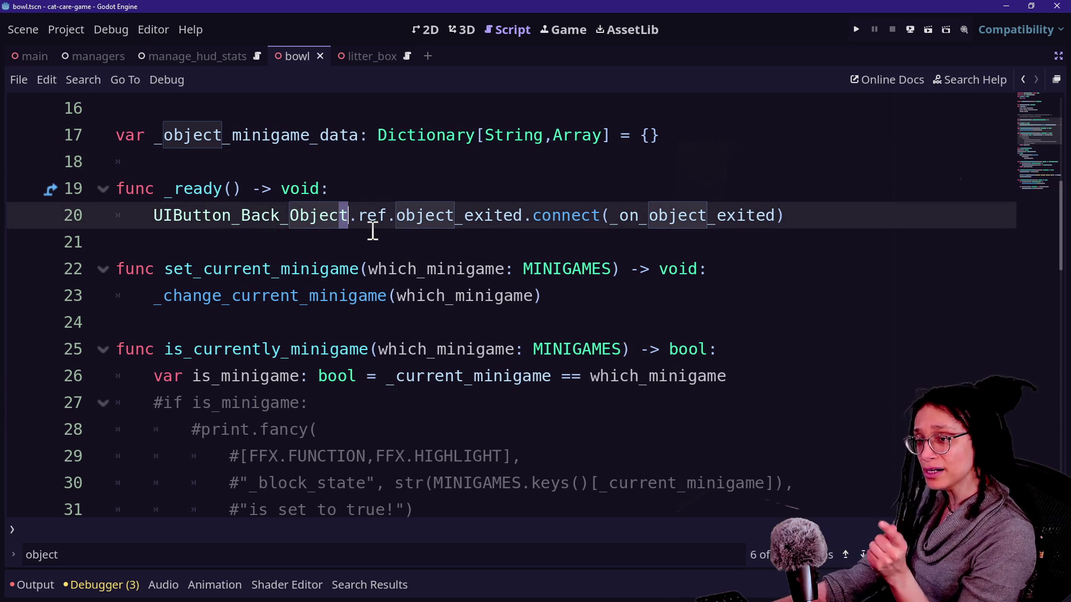
pyautogui.scroll(4, 373, 230)
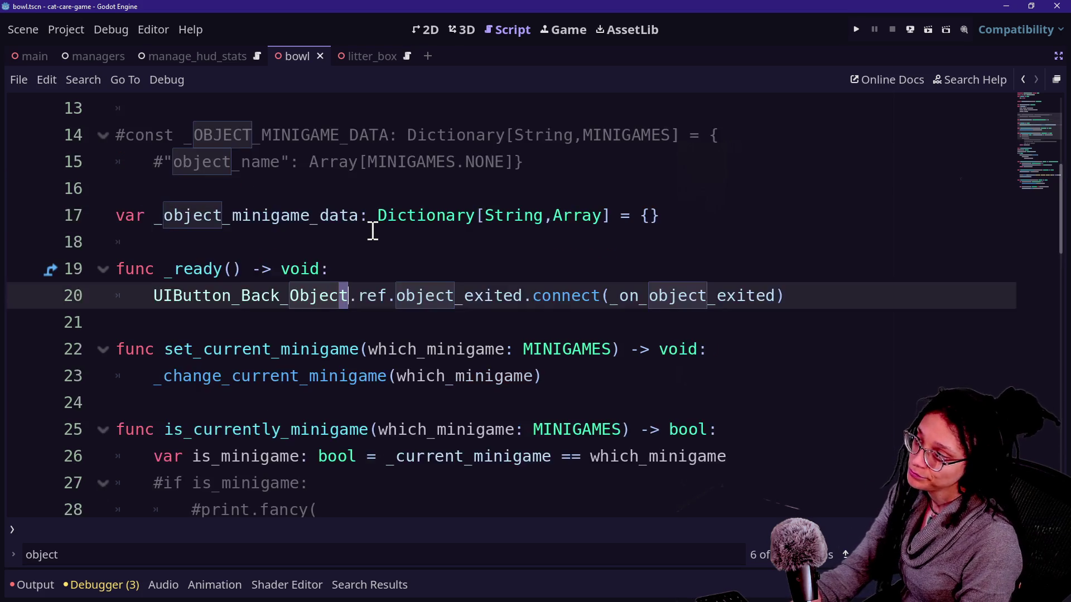
pyautogui.scroll(-2, 372, 231)
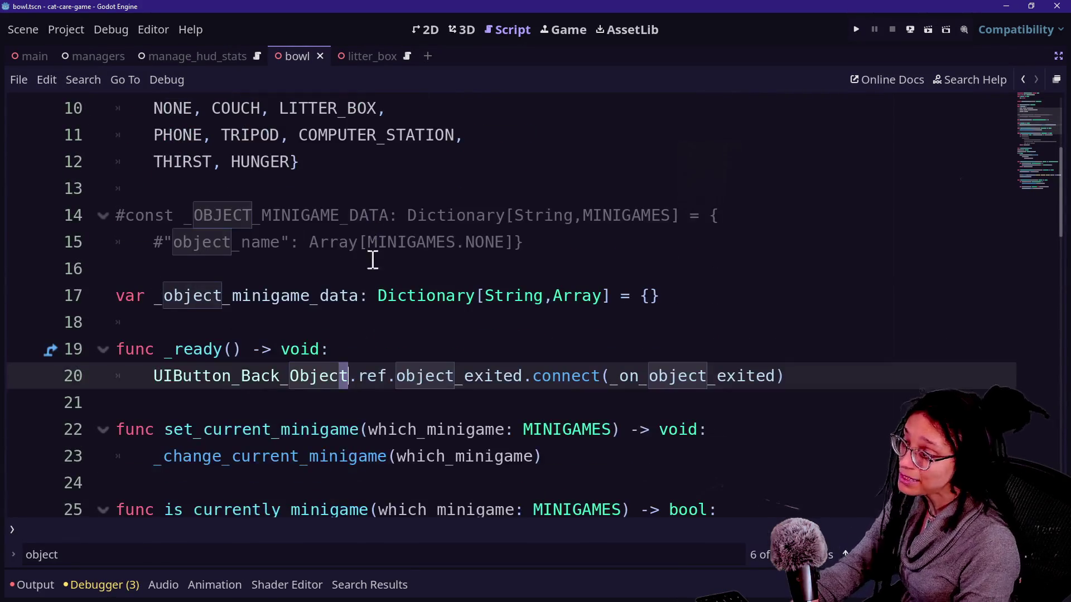
pyautogui.click(316, 341)
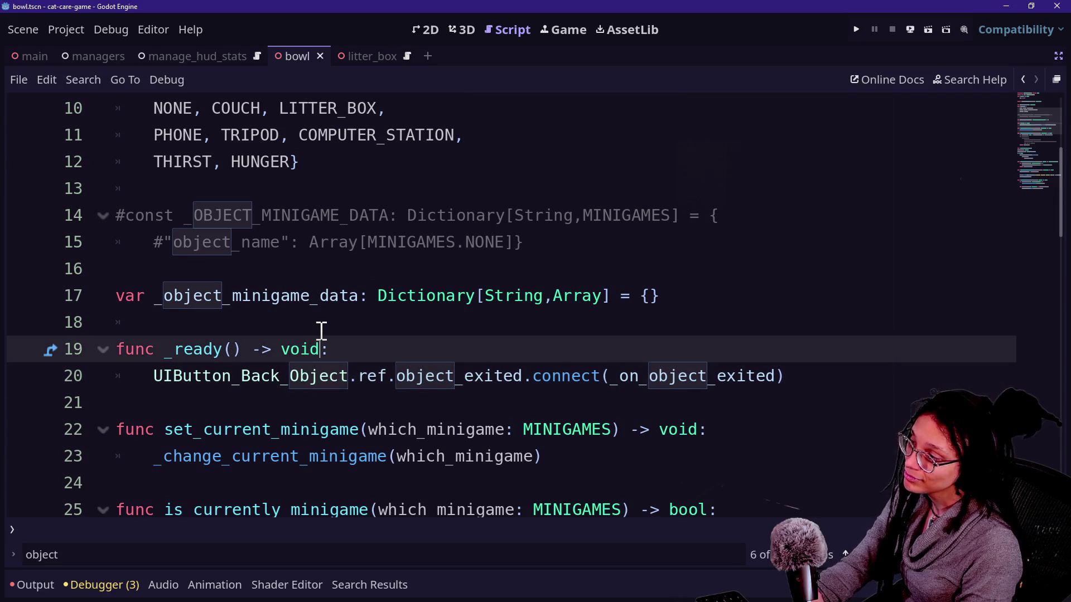
pyautogui.click(321, 331)
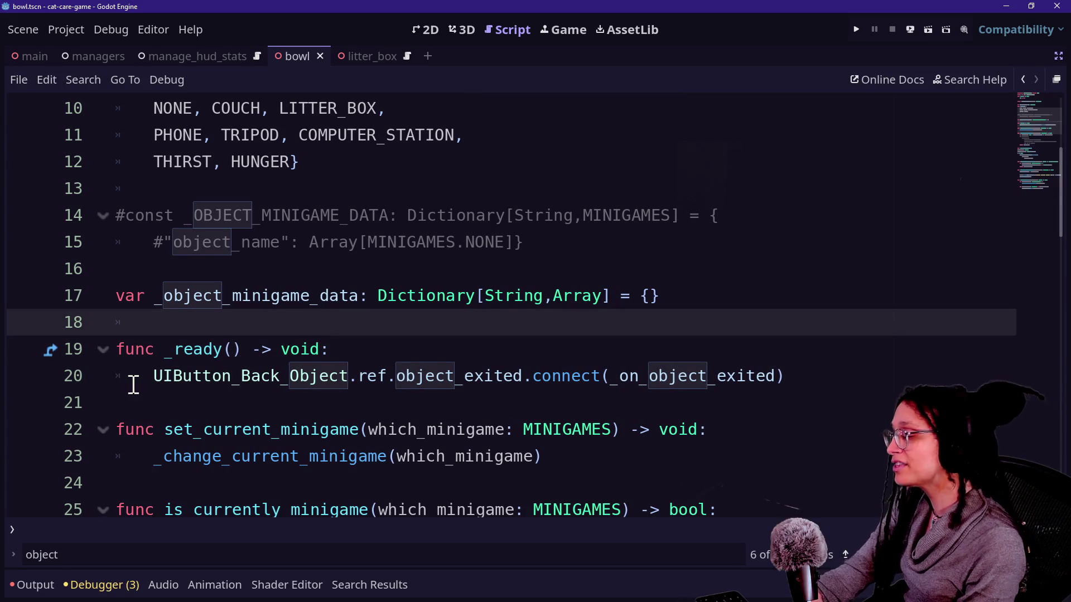
pyautogui.click(325, 356)
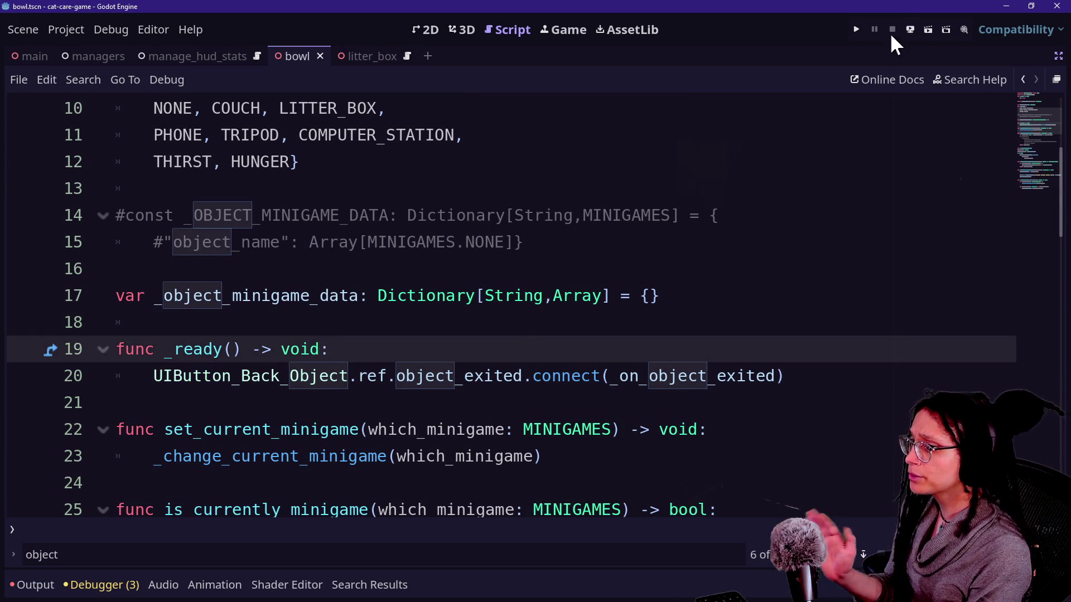
pyautogui.click(1058, 56)
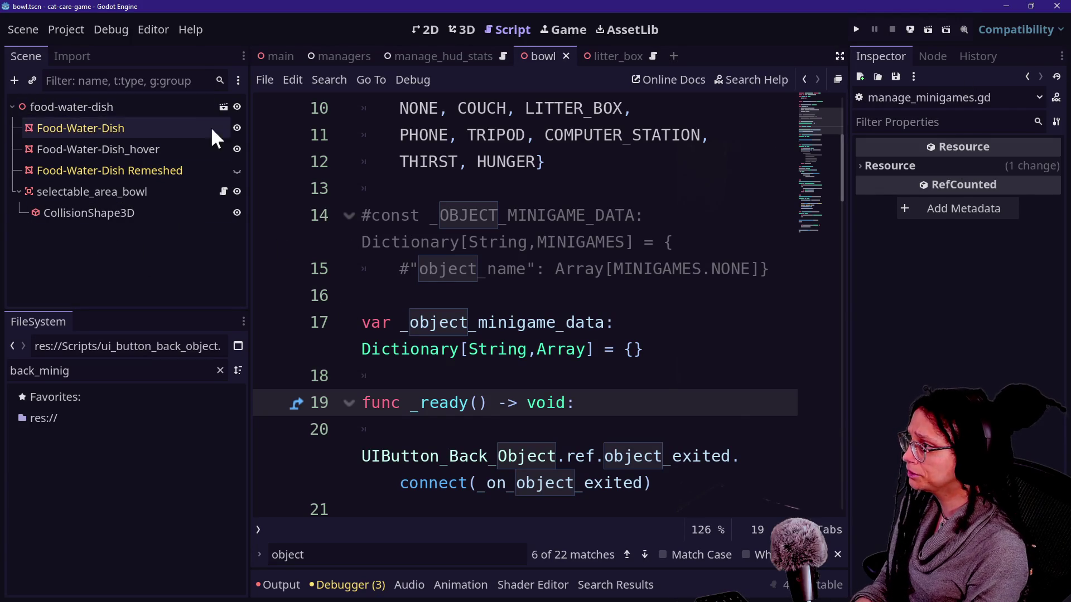
# - With the side docks hidden, delete the set_current_minigame function from manage_minigames.gd
pyautogui.click(429, 244)
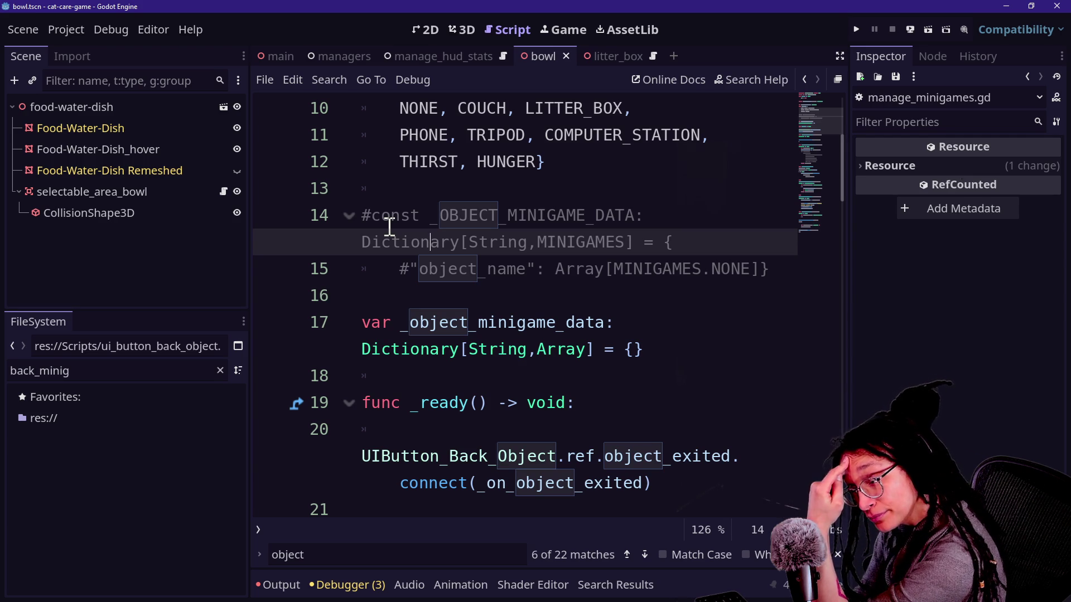
pyautogui.hotkey('ctrl', 'shift', 'F11')
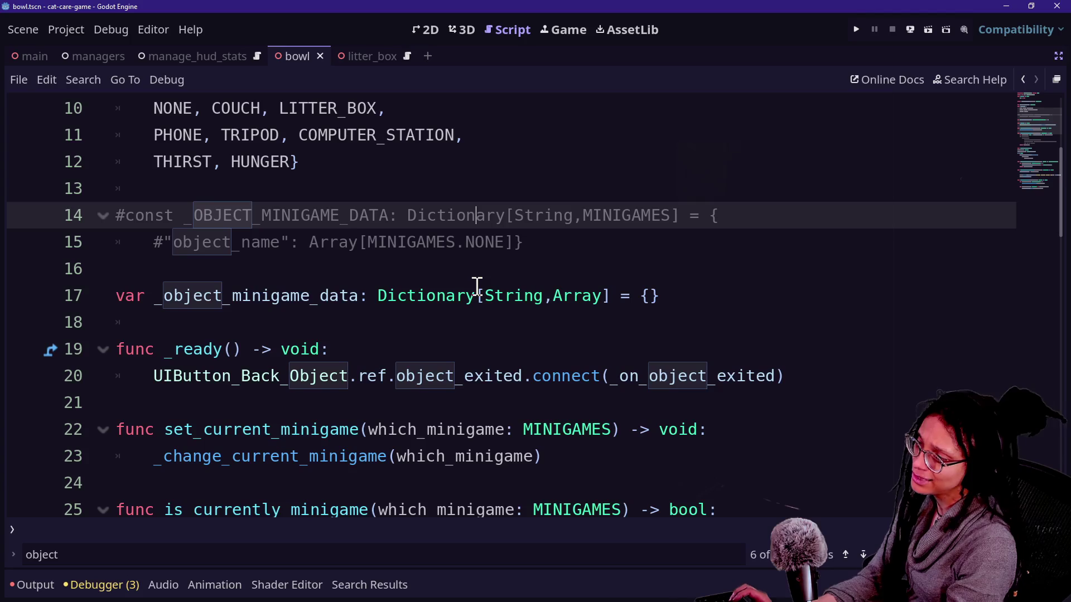
pyautogui.hotkey('alt', 'o')
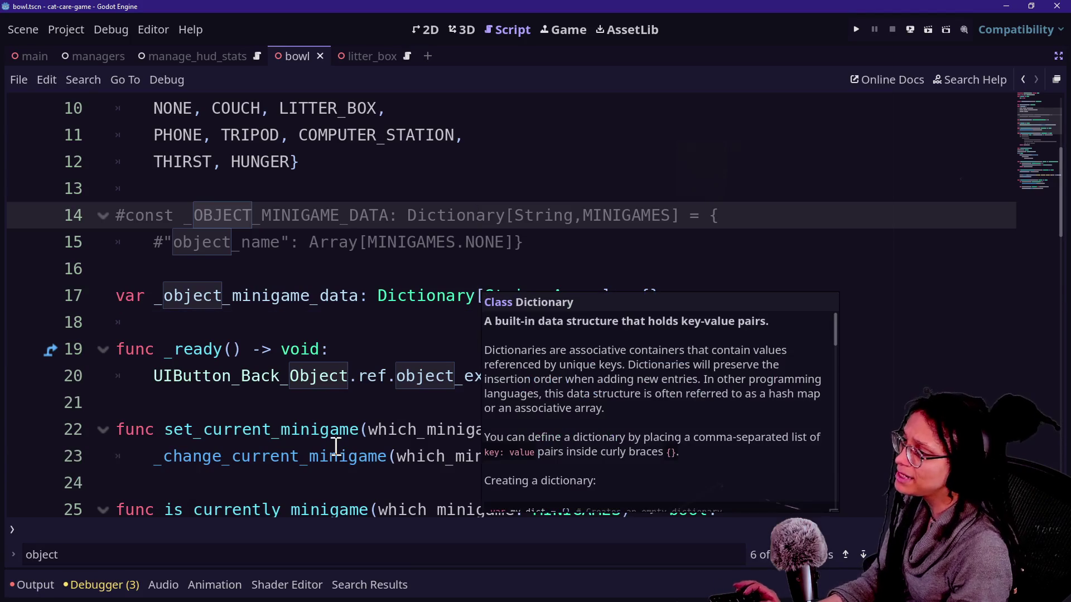
pyautogui.scroll(-1, 527, 391)
pyautogui.moveTo(251, 395); pyautogui.dragTo(248, 335)
pyautogui.press('Delete')
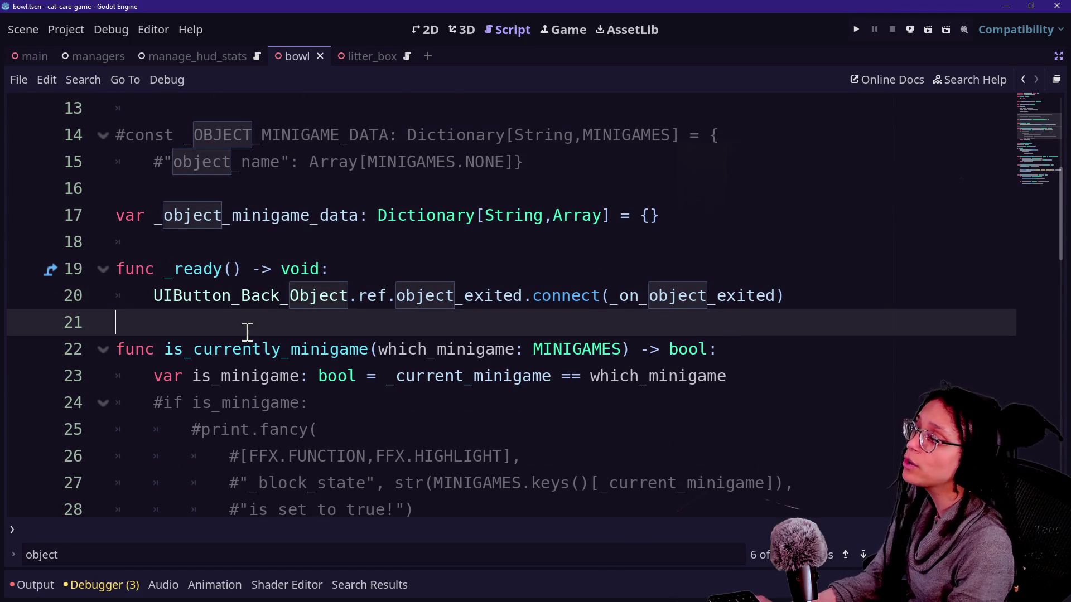
# - Delete the _current_minigame variable declaration
pyautogui.scroll(1, 247, 331)
pyautogui.scroll(1, 524, 273)
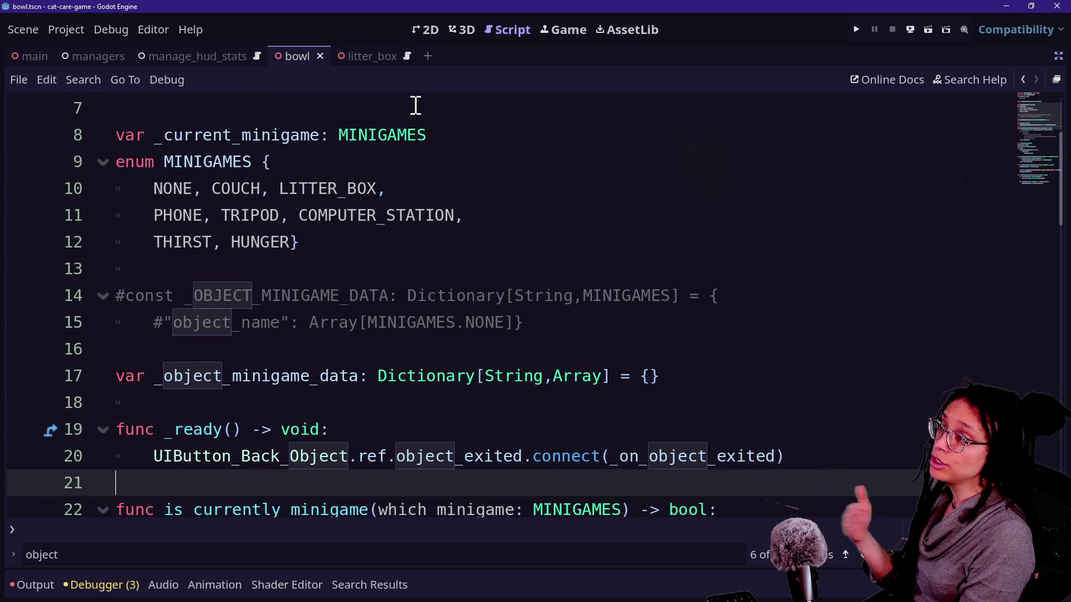
pyautogui.moveTo(484, 135); pyautogui.dragTo(478, 112)
pyautogui.press('Delete')
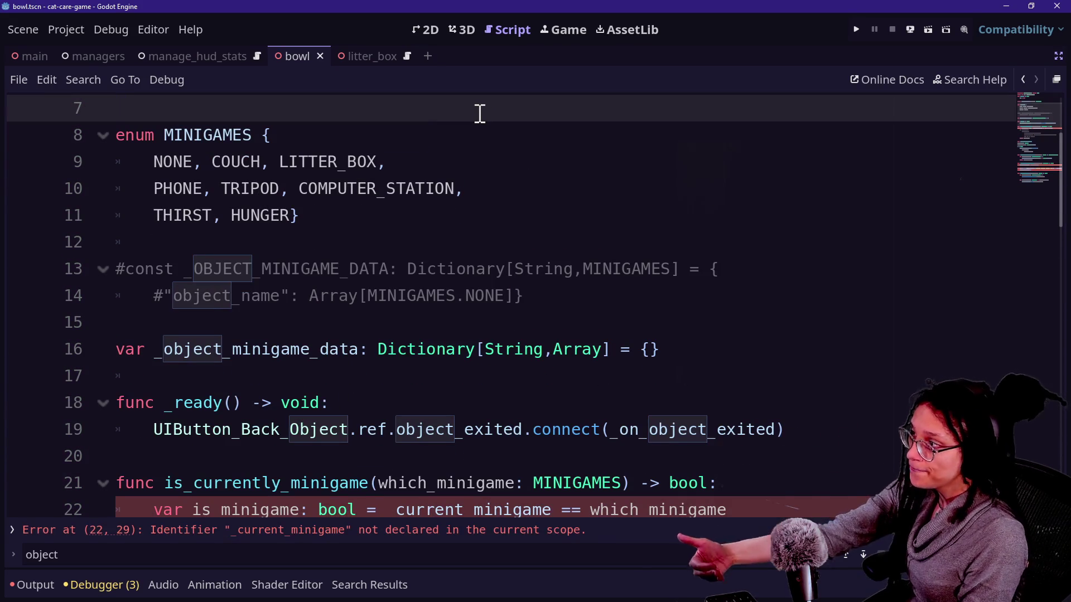
# - Delete the whole is_currently_minigame function
pyautogui.scroll(-2, 517, 299)
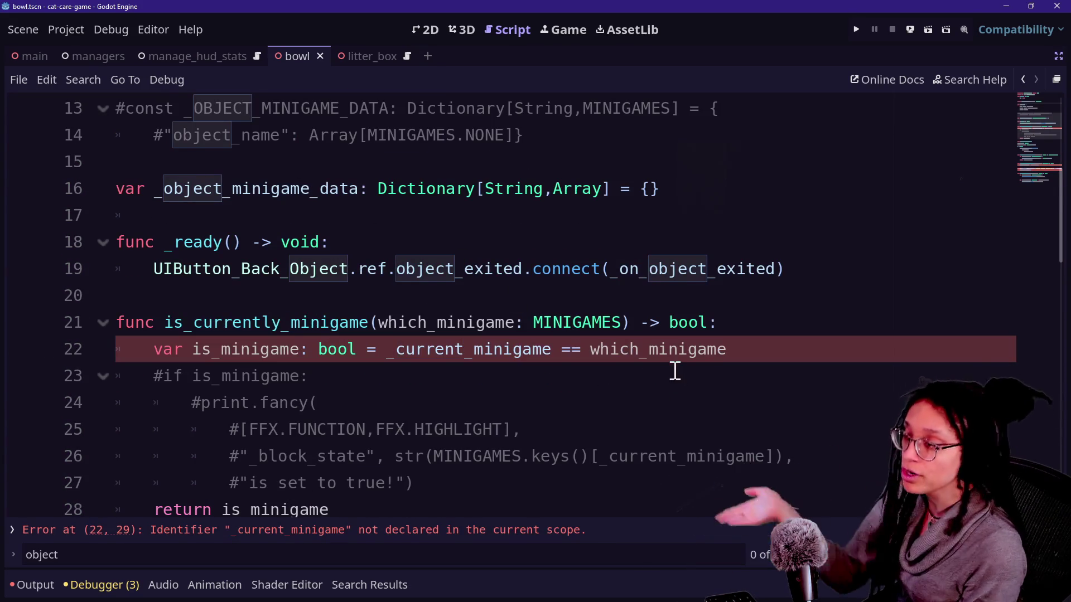
pyautogui.scroll(-1, 692, 394)
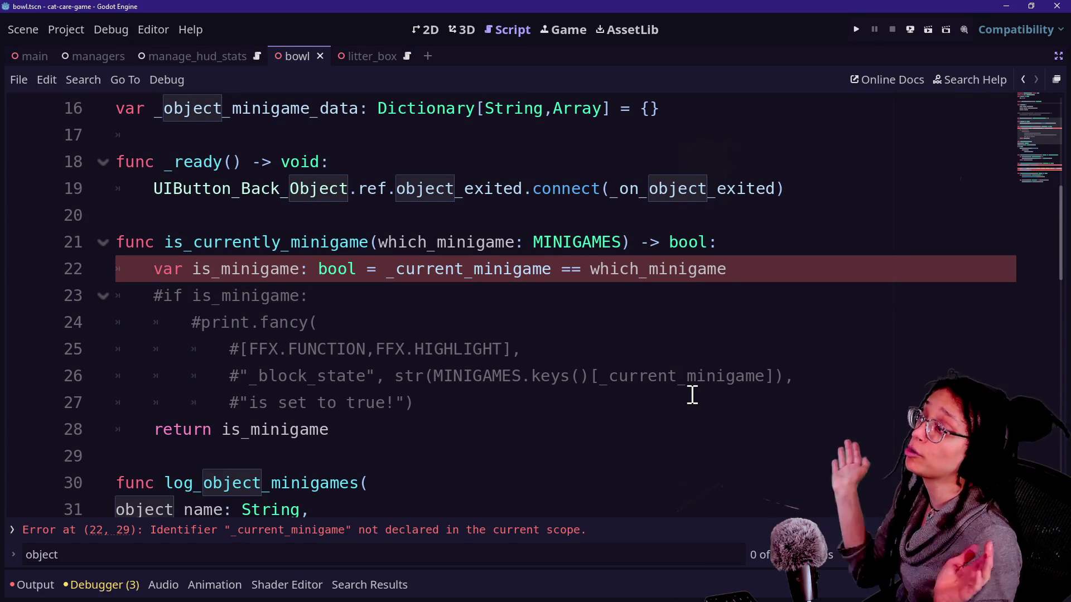
pyautogui.moveTo(415, 418)
pyautogui.mouseDown()
pyautogui.moveTo(390, 375)
pyautogui.moveTo(440, 211)
pyautogui.mouseUp()
pyautogui.press('Delete')
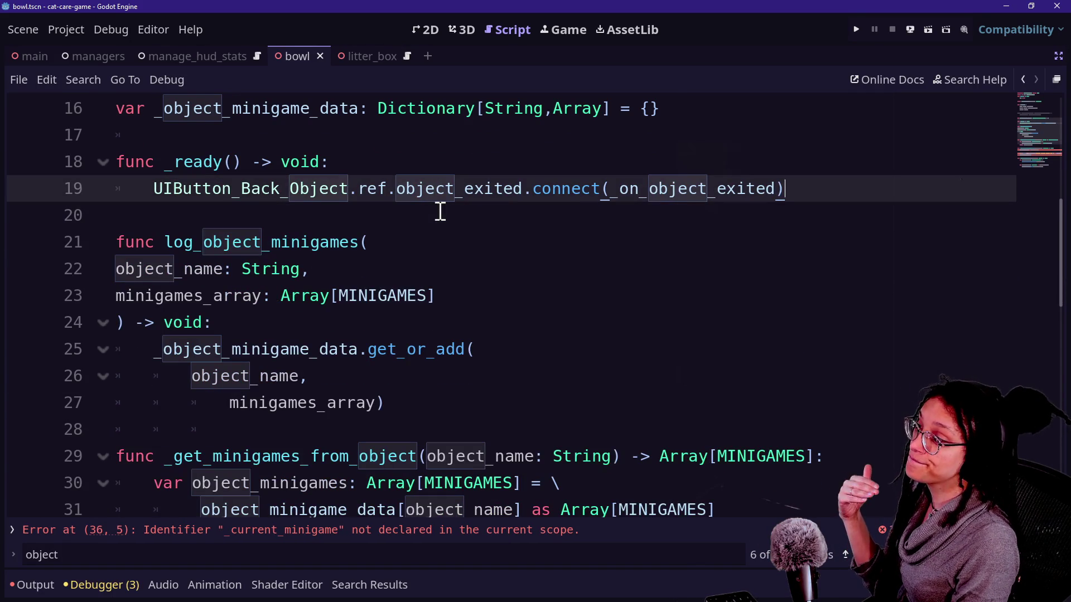
# - Remove the _change_current_minigame function and save manage_minigames.gd
pyautogui.scroll(-4, 451, 446)
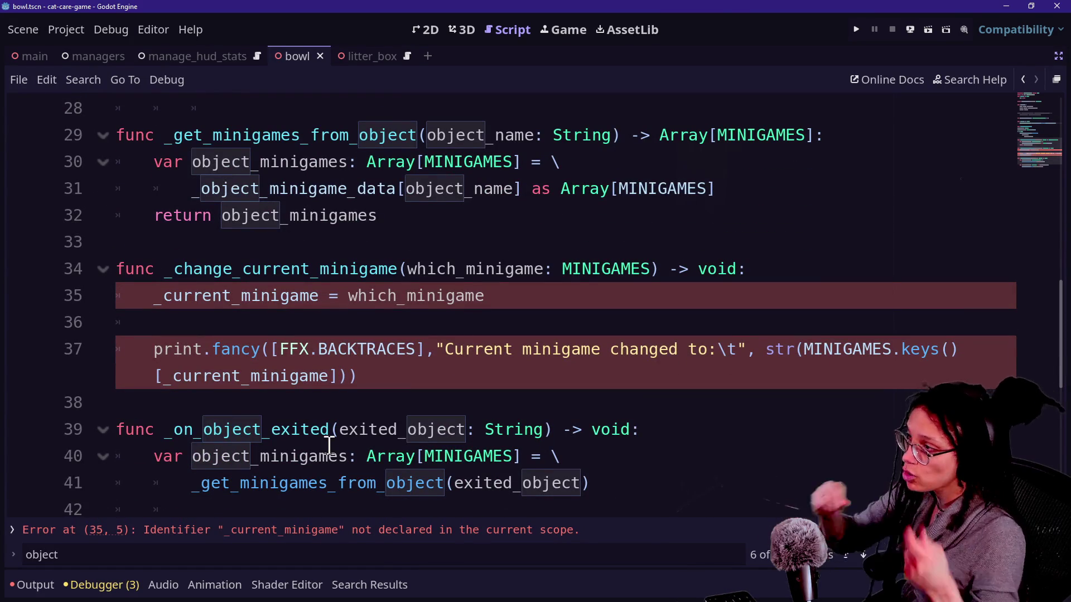
pyautogui.moveTo(357, 376); pyautogui.dragTo(342, 258)
pyautogui.press('BackSpace')
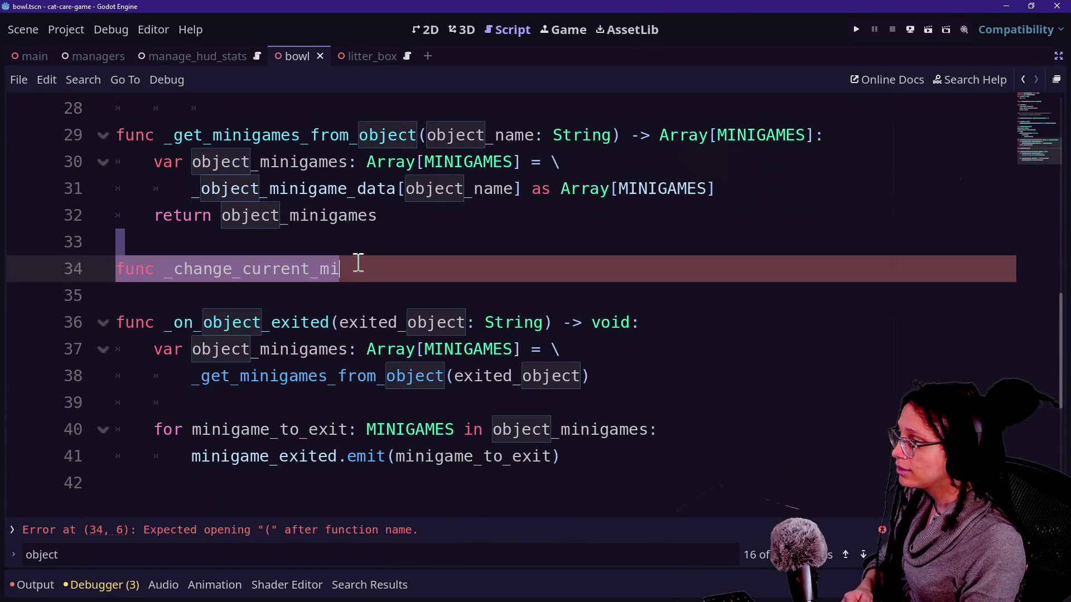
pyautogui.press('BackSpace')
pyautogui.press('BackSpace')
pyautogui.press('BackSpace')
pyautogui.scroll(9, 454, 318)
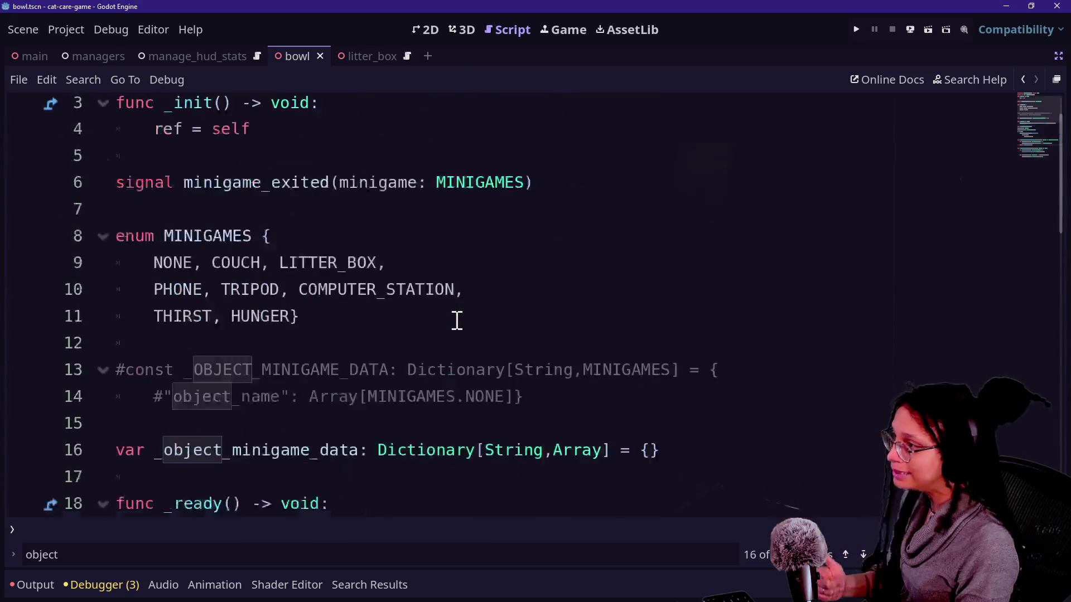
pyautogui.hotkey('ctrl', 's')
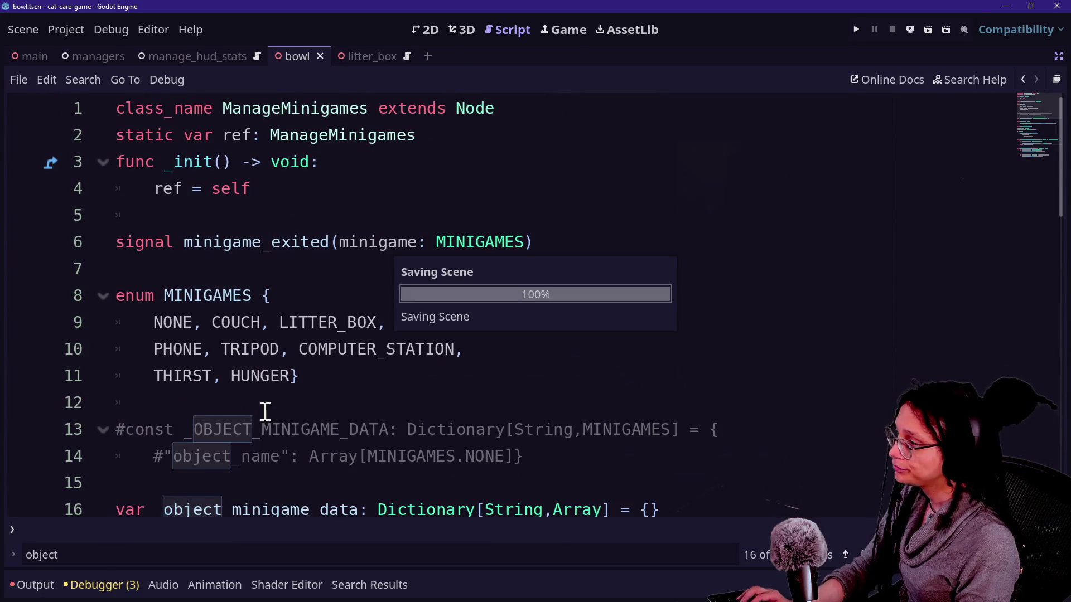
# - Search all project scripts for current_minigame and open the selectable_area_object.gd doc comment match
pyautogui.click(265, 411)
pyautogui.hotkey('ctrl', 'shift', 'f')
pyautogui.write('cir')
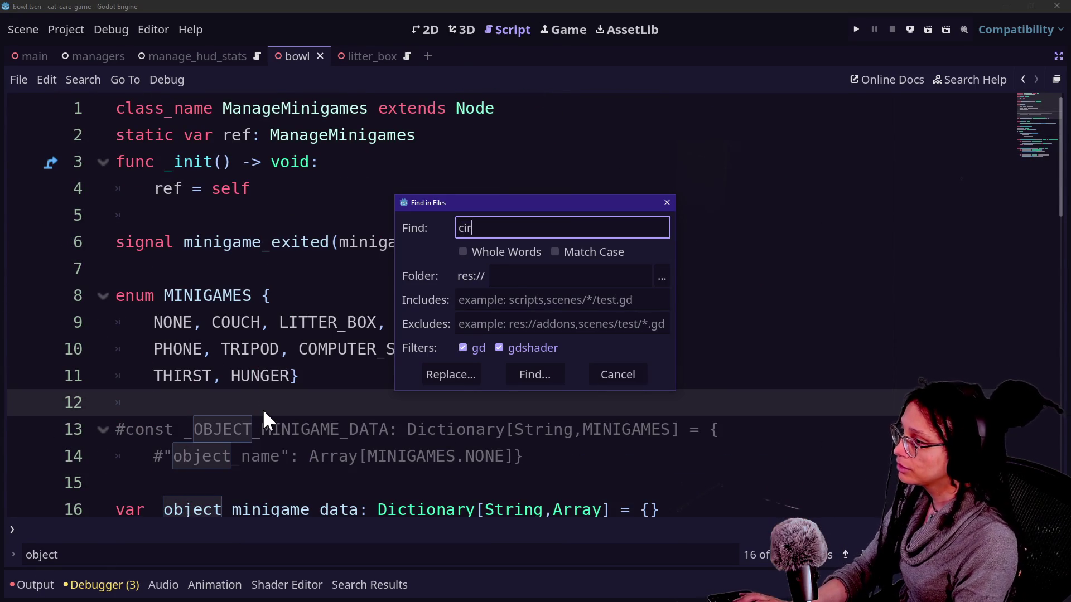
pyautogui.write('game')
pyautogui.press('Return')
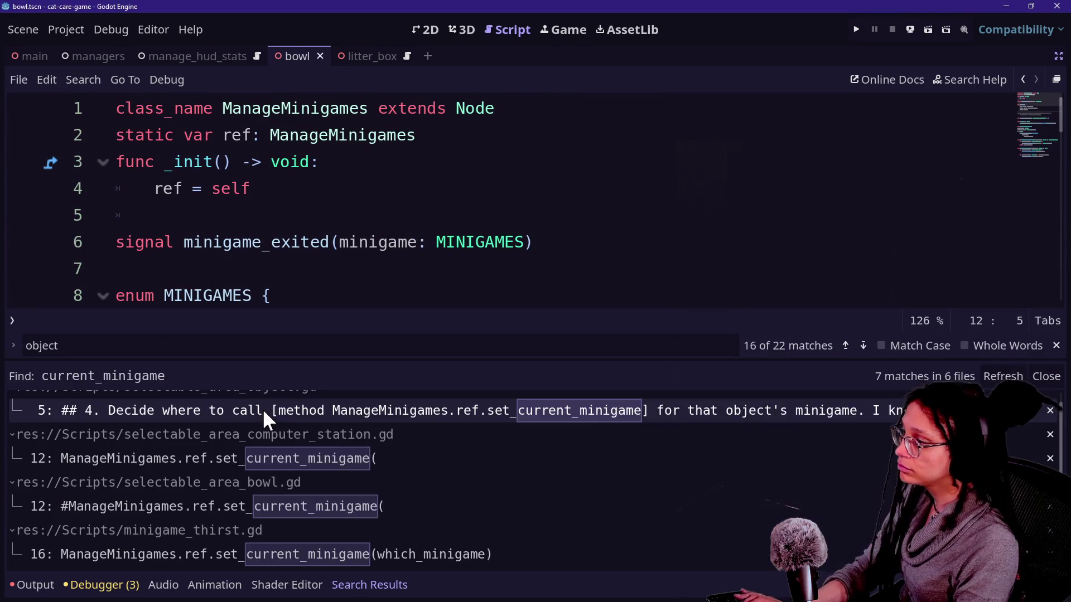
pyautogui.click(179, 427)
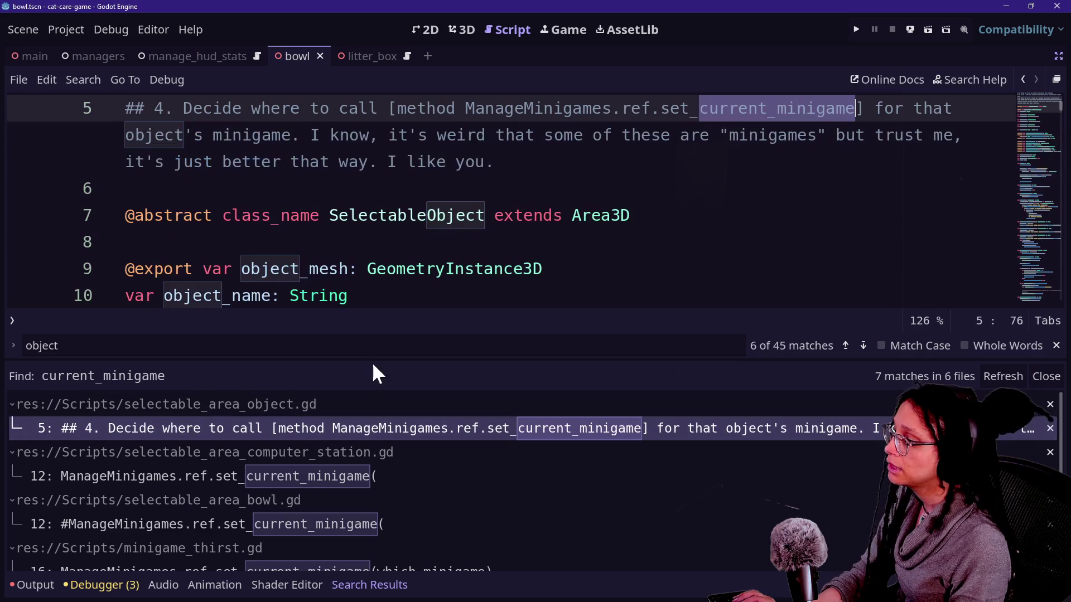
pyautogui.scroll(2, 612, 233)
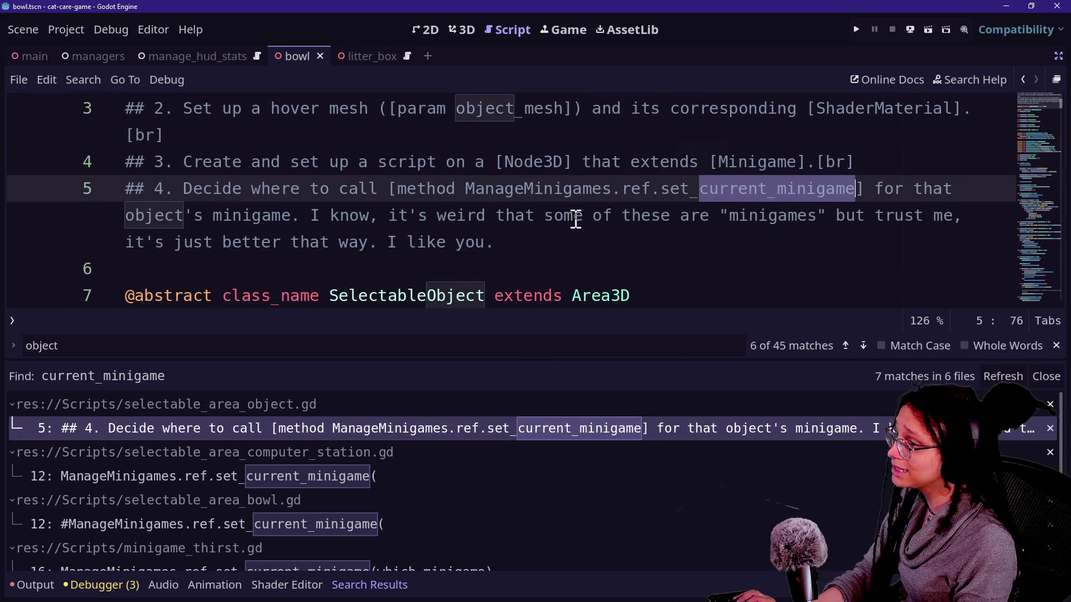
# - Remove the '## 4. Decide where to call…' ManageMinigames line from the doc comment
pyautogui.click(188, 175)
pyautogui.moveTo(184, 189)
pyautogui.mouseDown()
pyautogui.moveTo(391, 219)
pyautogui.moveTo(580, 219)
pyautogui.moveTo(781, 190)
pyautogui.moveTo(305, 178)
pyautogui.moveTo(272, 198)
pyautogui.moveTo(521, 225)
pyautogui.mouseUp()
pyautogui.moveTo(381, 215); pyautogui.dragTo(731, 227)
pyautogui.moveTo(592, 223); pyautogui.dragTo(173, 242)
pyautogui.click(444, 243)
pyautogui.moveTo(591, 255)
pyautogui.mouseDown()
pyautogui.moveTo(125, 234)
pyautogui.moveTo(114, 200)
pyautogui.mouseUp()
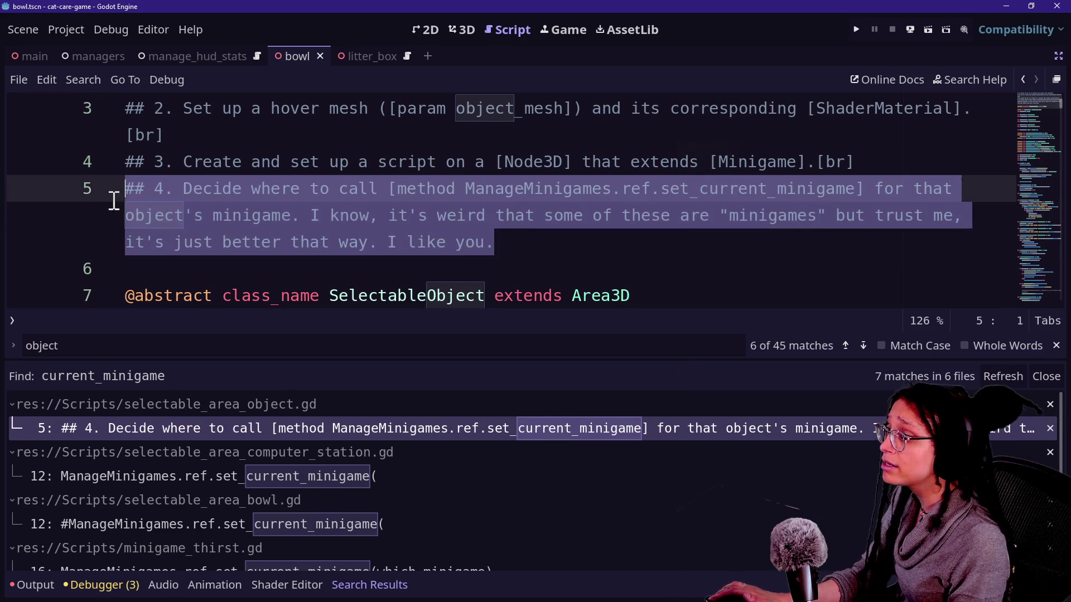
pyautogui.press('BackSpace')
pyautogui.press('BackSpace')
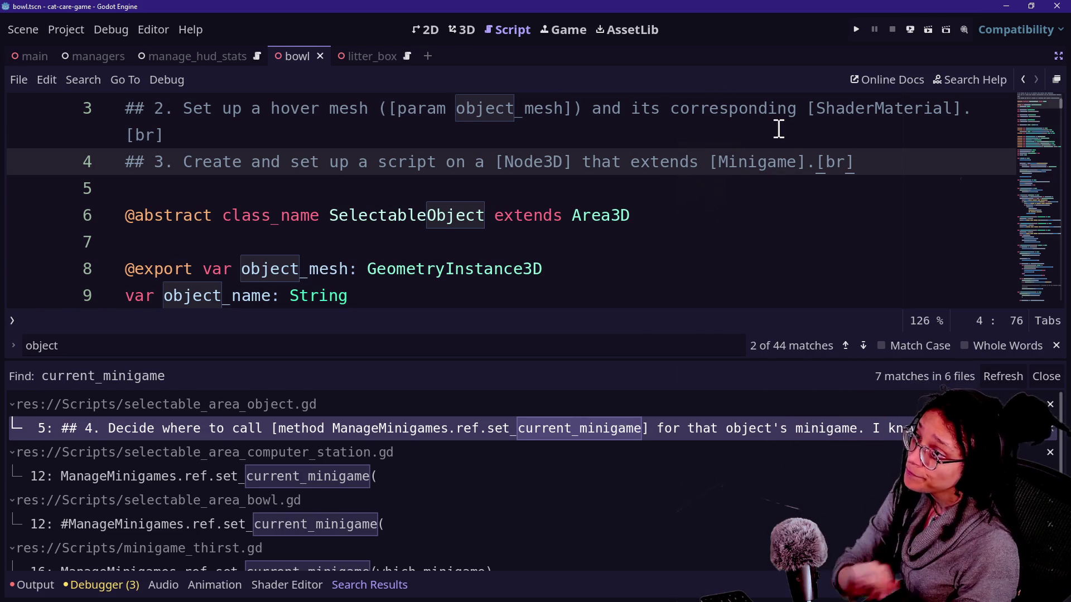
# - Place the caret on the step 3 comment line and collapse the bottom panel
pyautogui.moveTo(301, 164)
pyautogui.mouseDown()
pyautogui.moveTo(862, 173)
pyautogui.moveTo(557, 147)
pyautogui.mouseUp()
pyautogui.moveTo(445, 142)
pyautogui.mouseDown()
pyautogui.moveTo(311, 162)
pyautogui.moveTo(350, 162)
pyautogui.mouseUp()
pyautogui.click(349, 162)
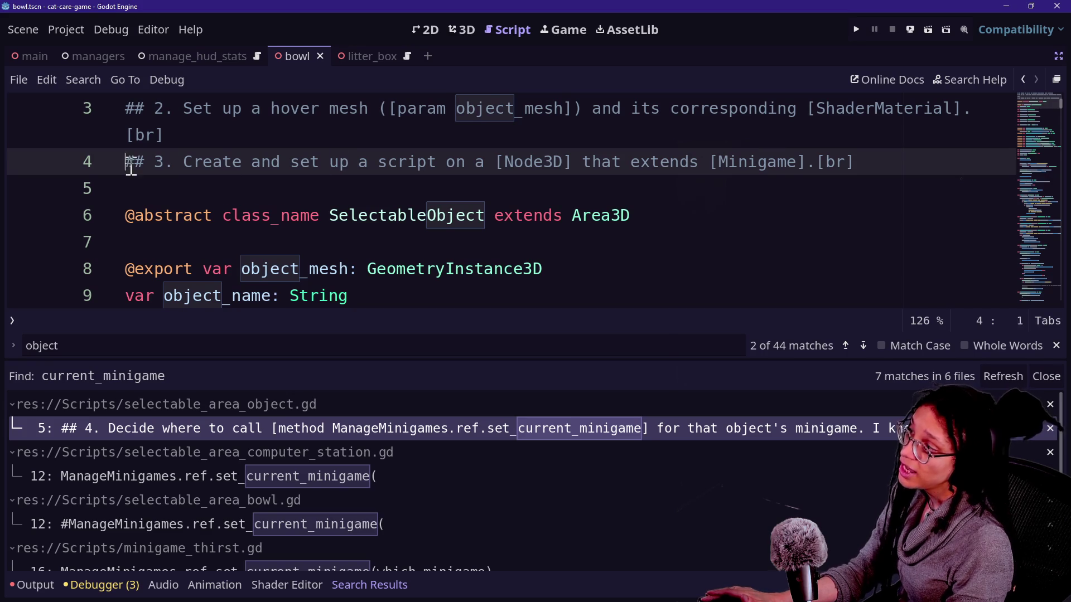
pyautogui.moveTo(130, 168); pyautogui.dragTo(363, 162)
pyautogui.hotkey('alt', 'o')
pyautogui.hotkey('alt', 'o')
pyautogui.scroll(1, 368, 166)
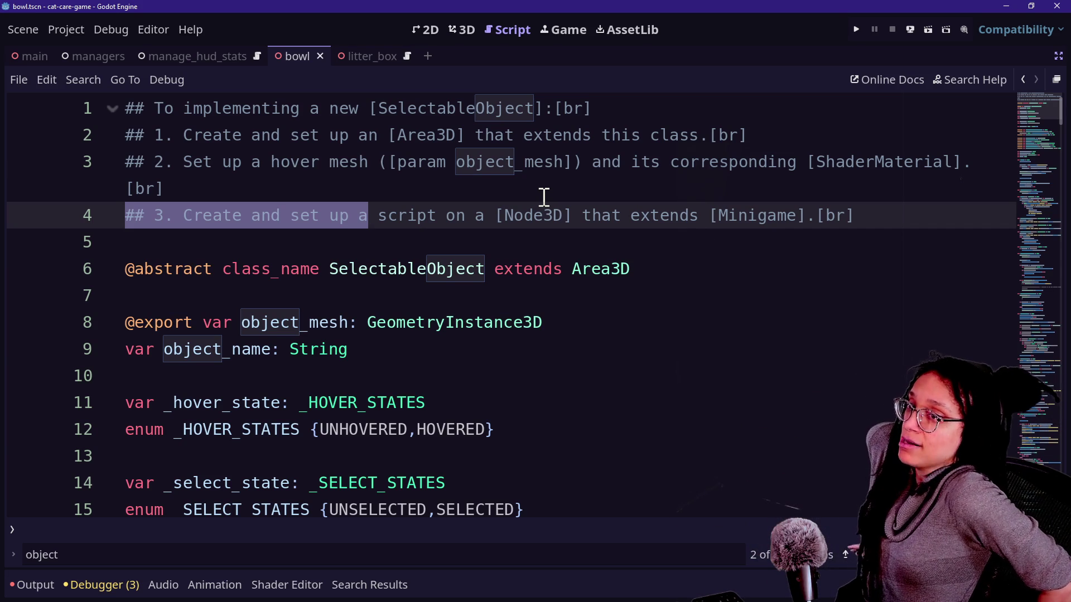
# - Insert '(OPTIONAL)' before 'Create' in step 3 of the SelectableObject doc comment
pyautogui.click(544, 198)
pyautogui.click(183, 215)
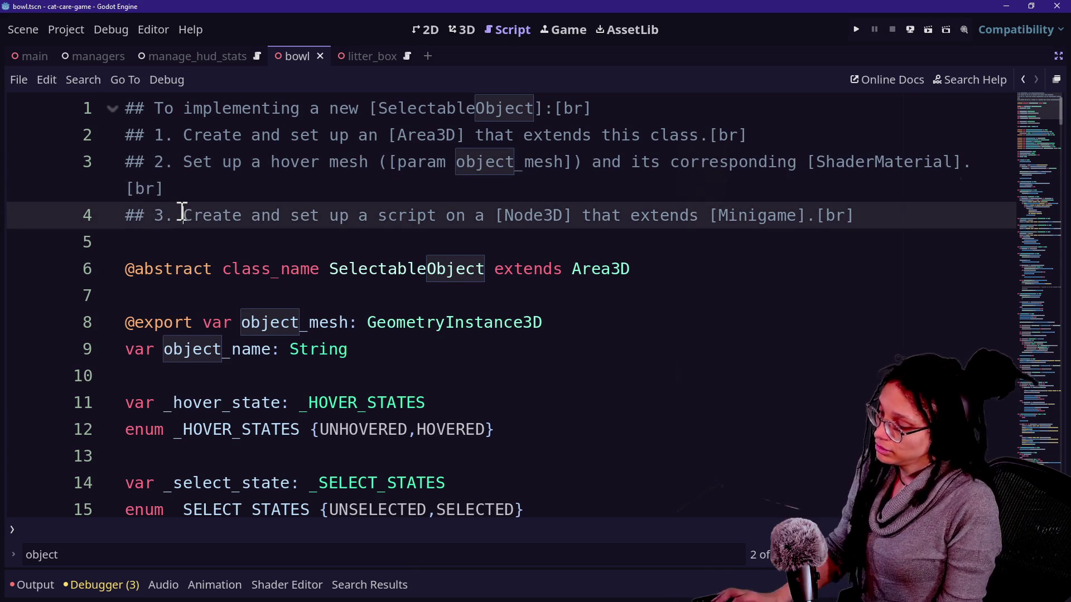
pyautogui.write('(OPTIONAL)')
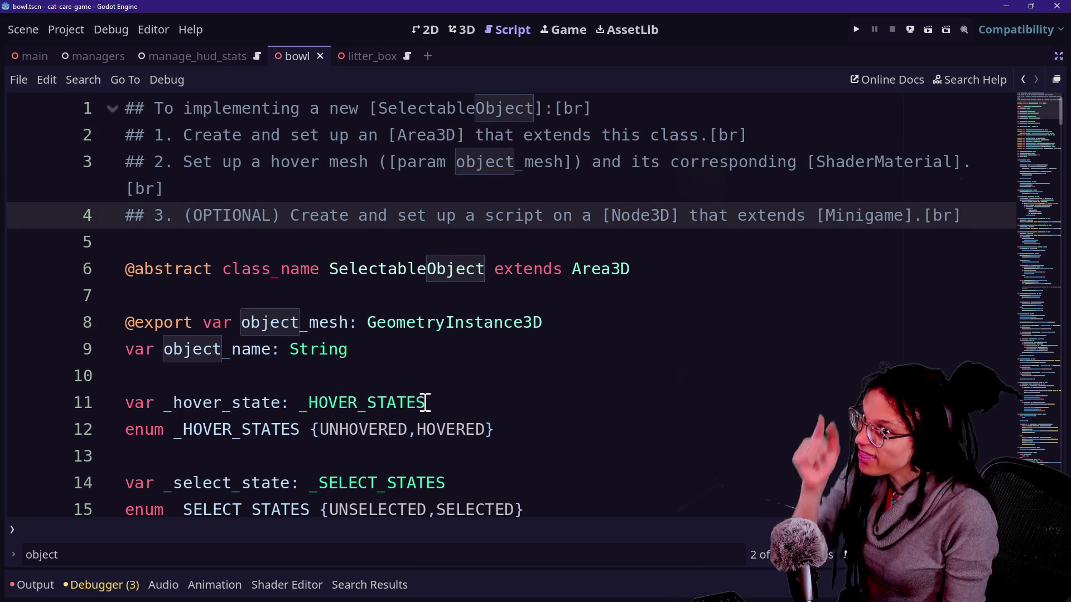
pyautogui.hotkey('ctrl', 'shift', 'f')
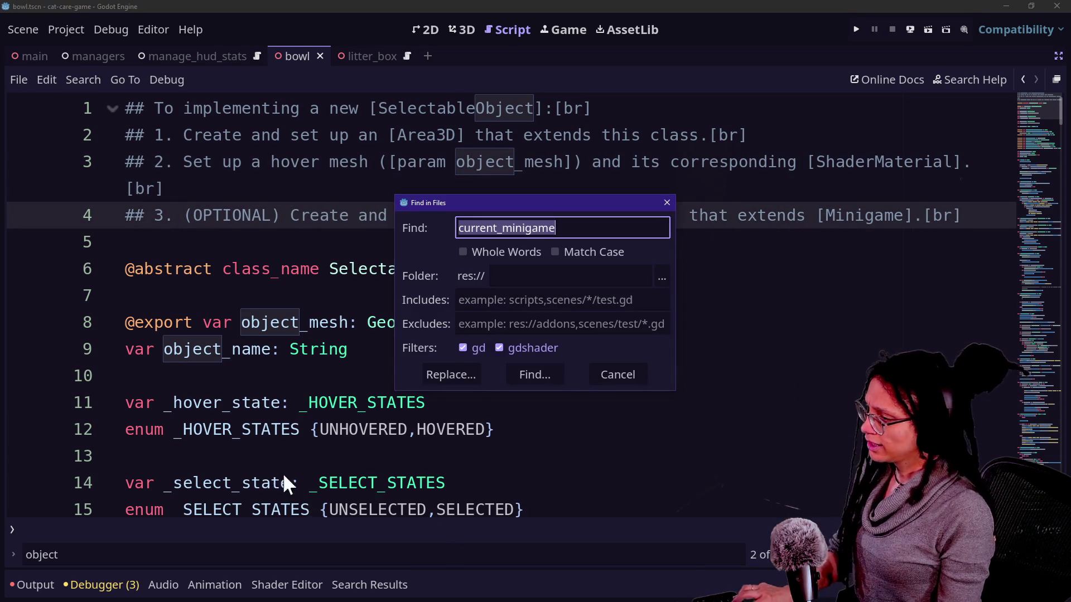
# - Rerun the current_minigame search and open the set_current_minigame call in selectable_area_computer_station.gd line 12
pyautogui.press('Return')
pyautogui.click(222, 410)
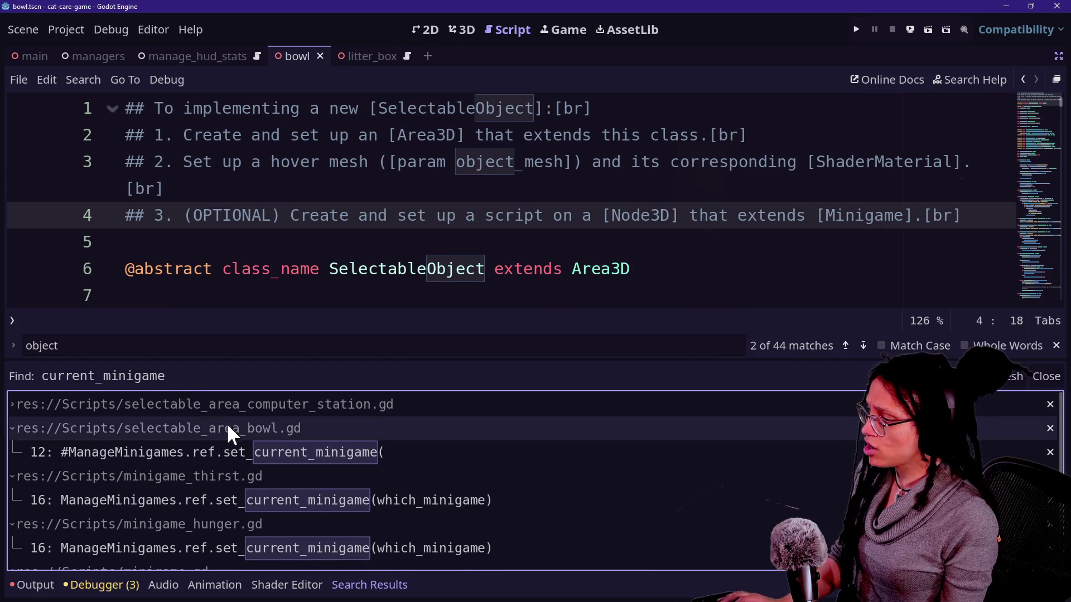
pyautogui.click(335, 427)
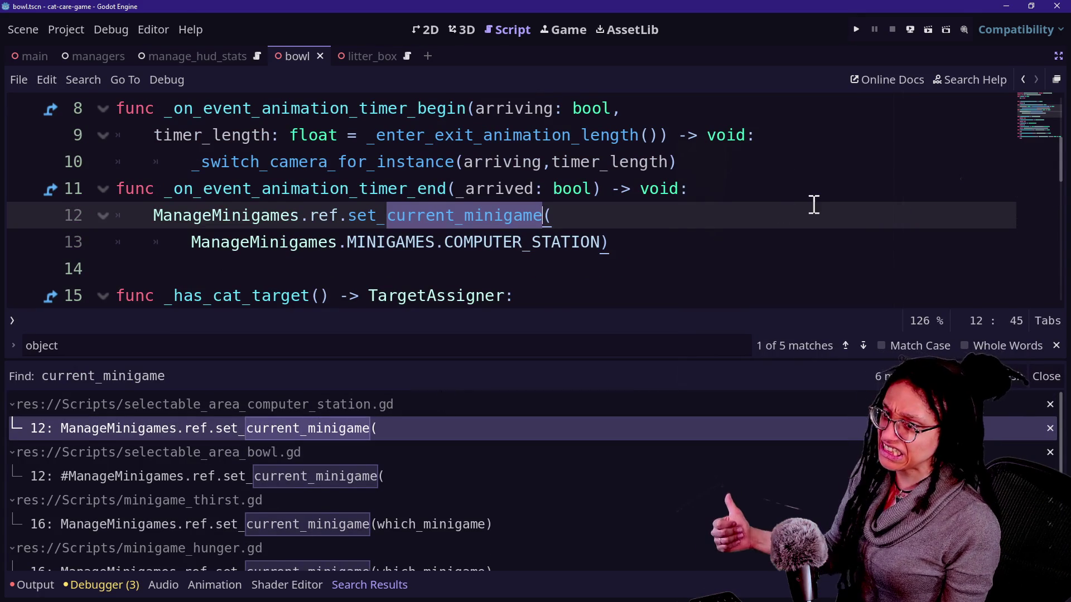
pyautogui.moveTo(571, 251); pyautogui.dragTo(574, 260)
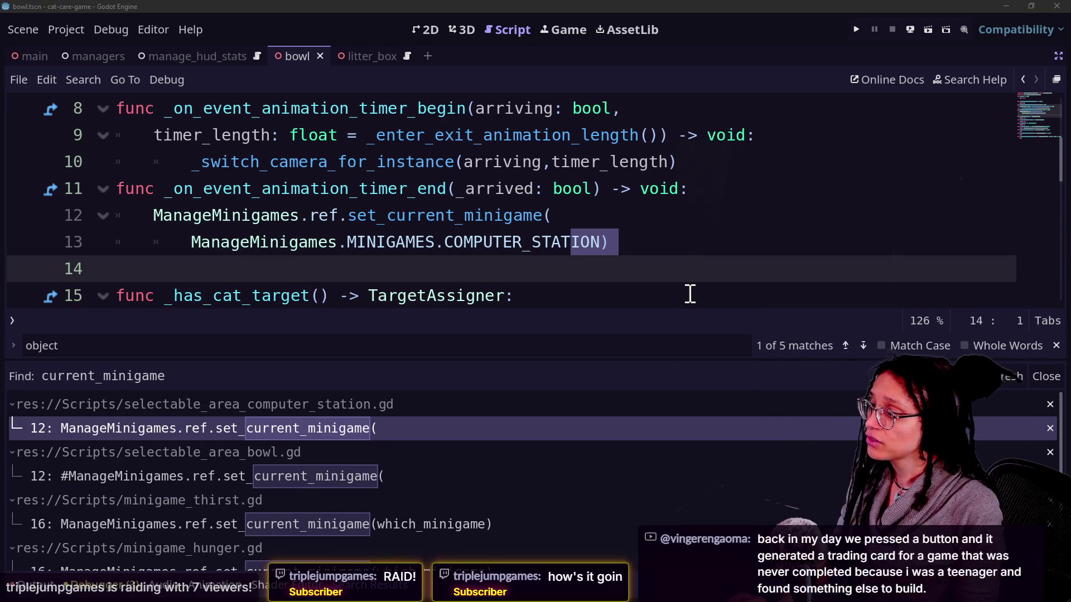
# - Open selectable_area_object.gd through the script quick search for 'selectable'
pyautogui.scroll(-1, 690, 294)
pyautogui.click(690, 293)
pyautogui.scroll(3, 491, 279)
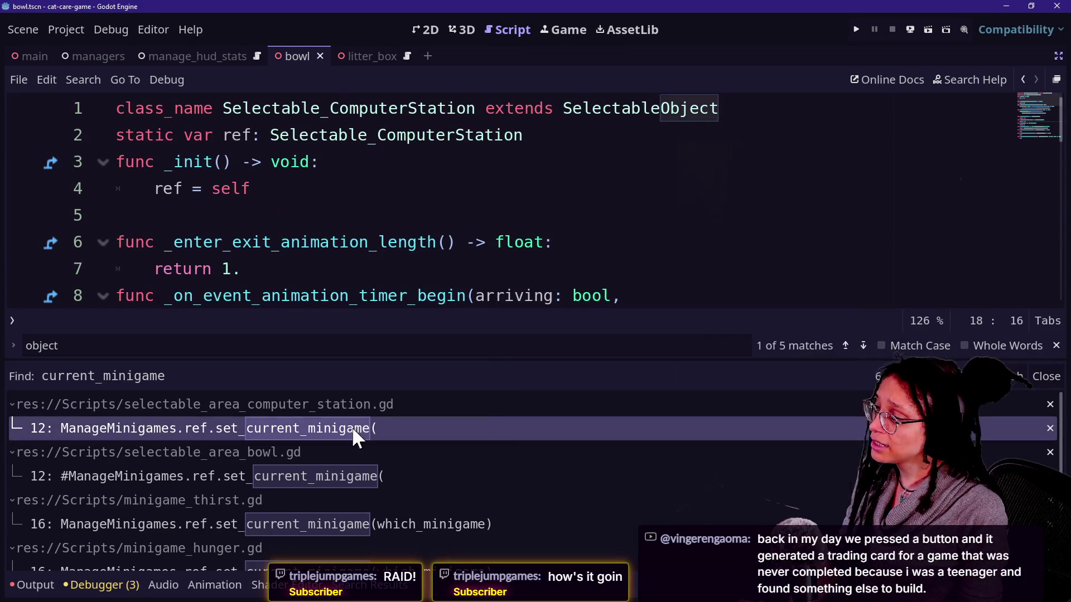
pyautogui.hotkey('shift', 'alt', 'o')
pyautogui.write('selec')
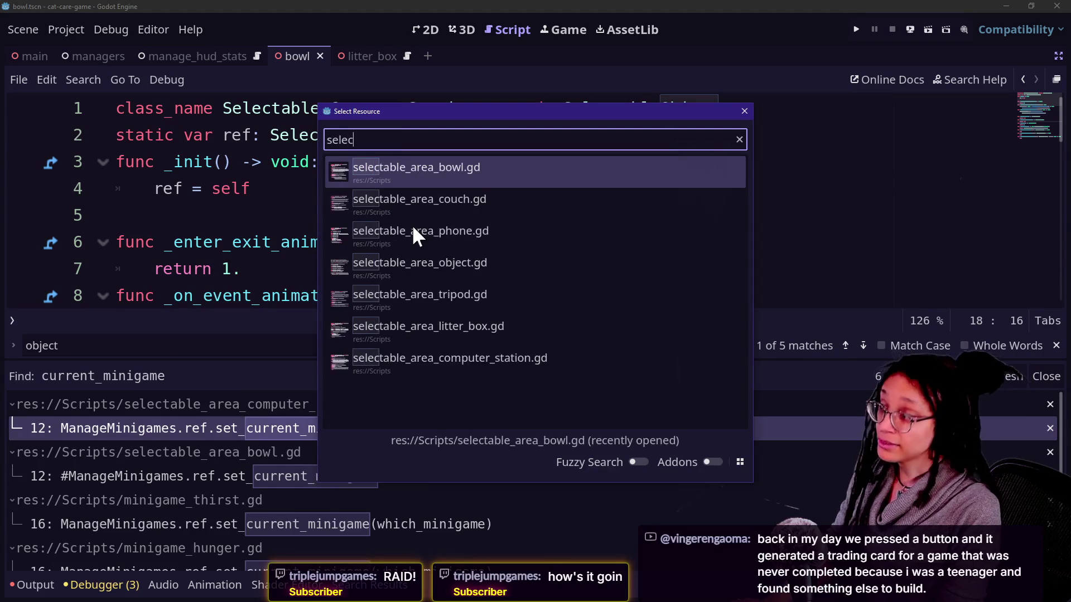
pyautogui.write('table')
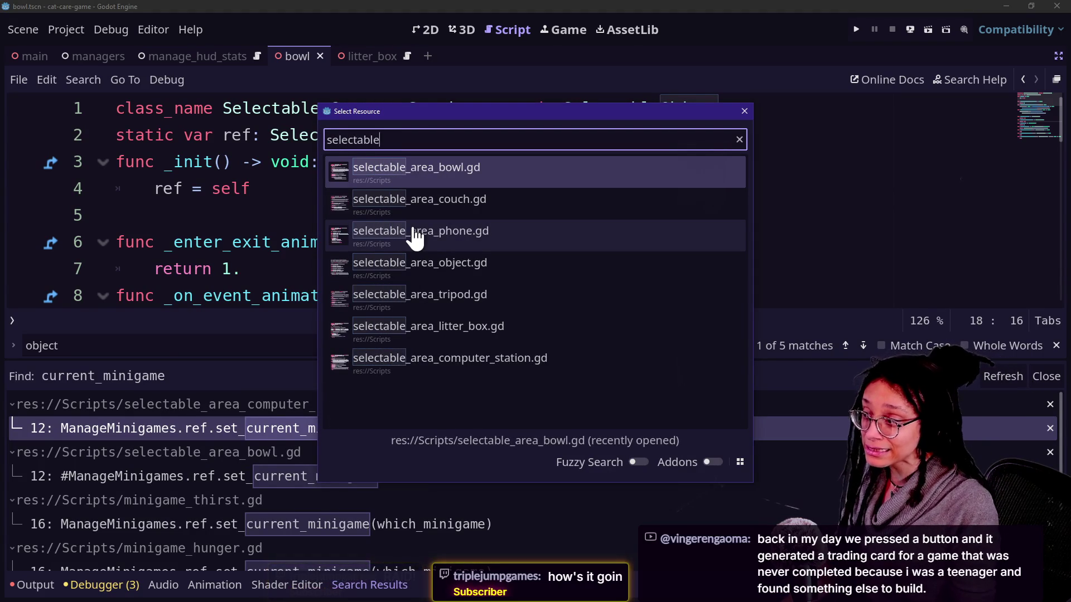
pyautogui.click(415, 237)
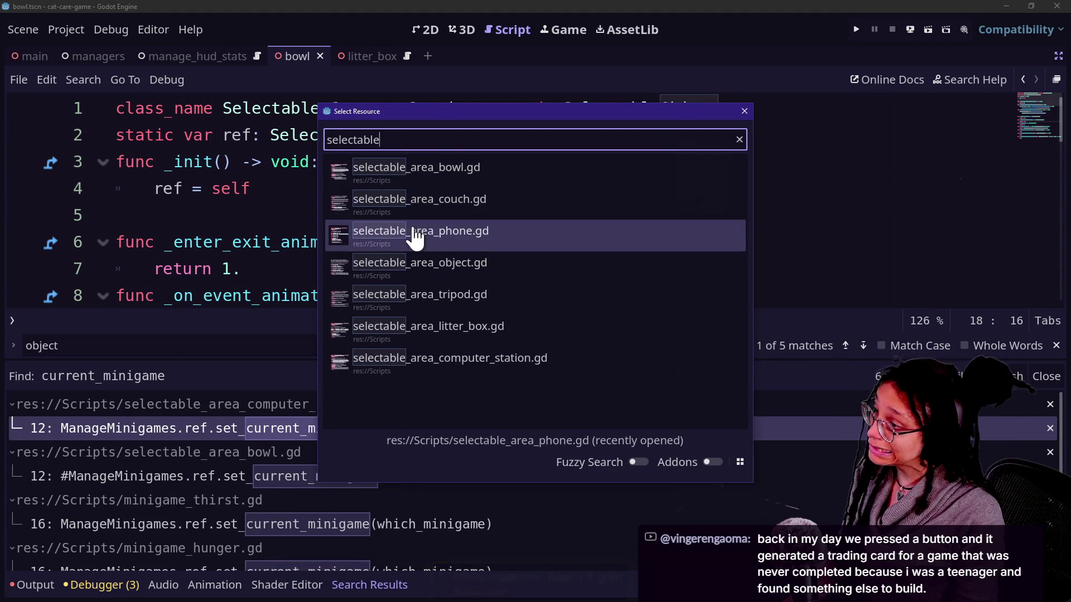
pyautogui.press('Down')
pyautogui.press('Return')
# - Undo the comment edits, restoring the step 4 ManageMinigames line and removing (OPTIONAL) from step 3
pyautogui.hotkey('ctrl', 'z')
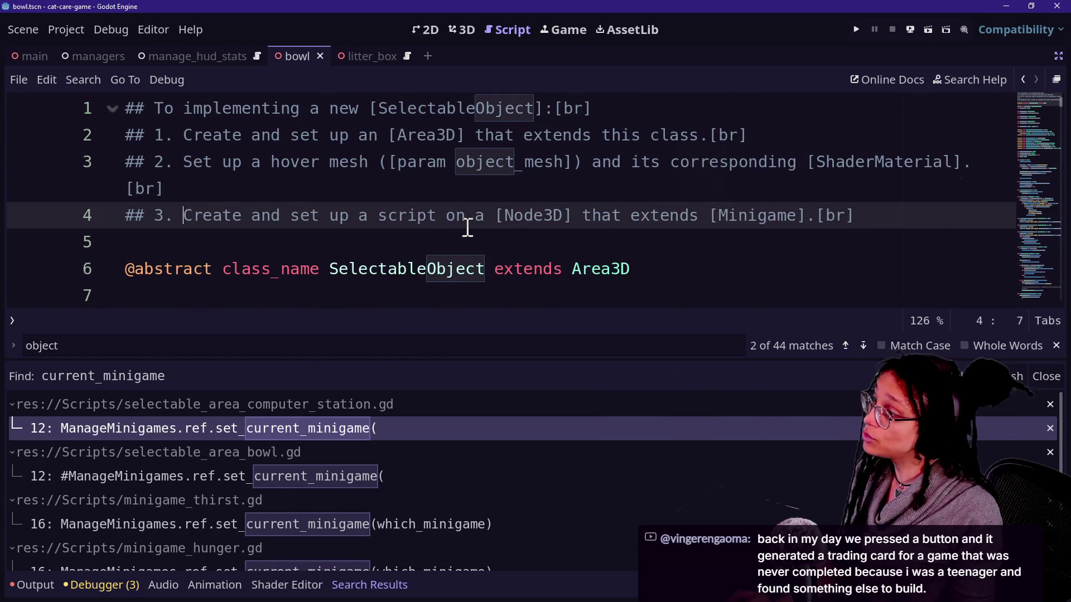
pyautogui.hotkey('ctrl', 'z')
pyautogui.hotkey('ctrl', 'y')
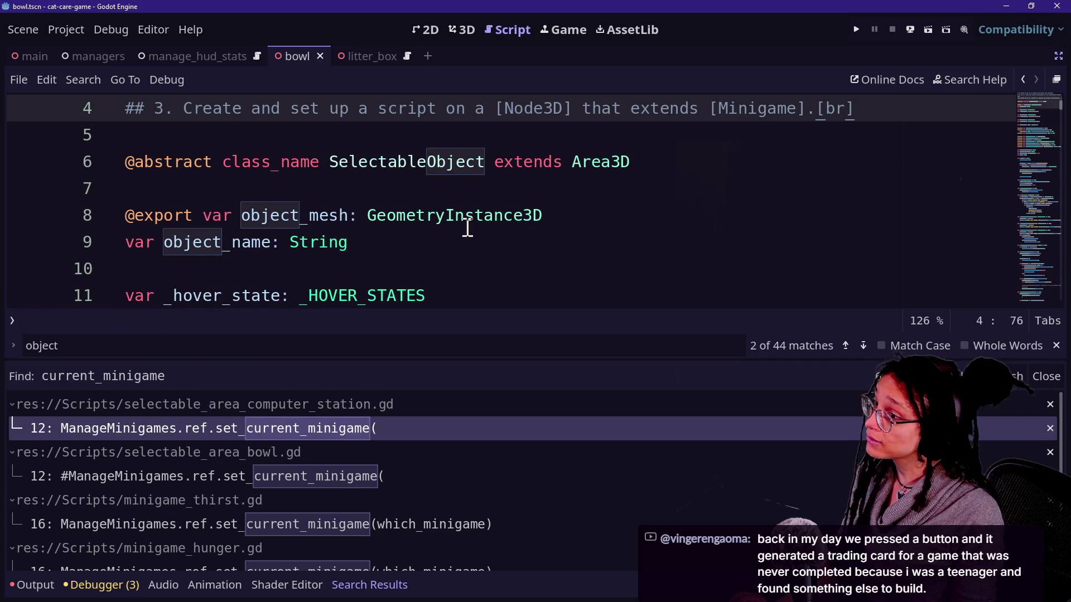
pyautogui.hotkey('ctrl', 'y')
pyautogui.moveTo(302, 167)
pyautogui.mouseDown()
pyautogui.moveTo(653, 139)
pyautogui.moveTo(700, 168)
pyautogui.moveTo(934, 172)
pyautogui.mouseUp()
pyautogui.click(717, 162)
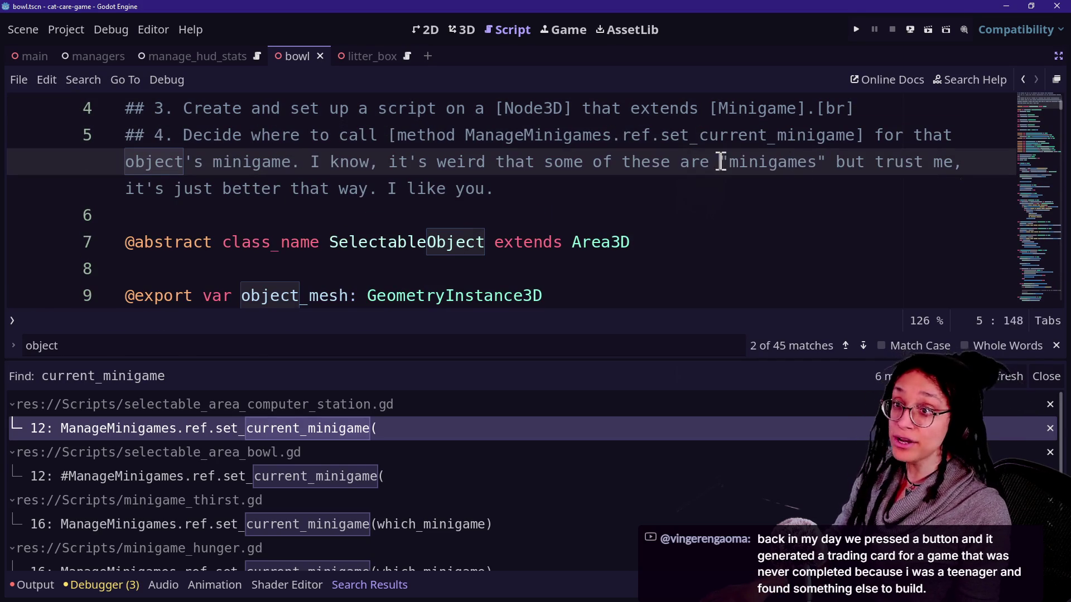
pyautogui.moveTo(496, 162); pyautogui.dragTo(698, 161)
pyautogui.click(697, 162)
pyautogui.moveTo(222, 189); pyautogui.dragTo(430, 189)
pyautogui.click(430, 189)
pyautogui.click(594, 171)
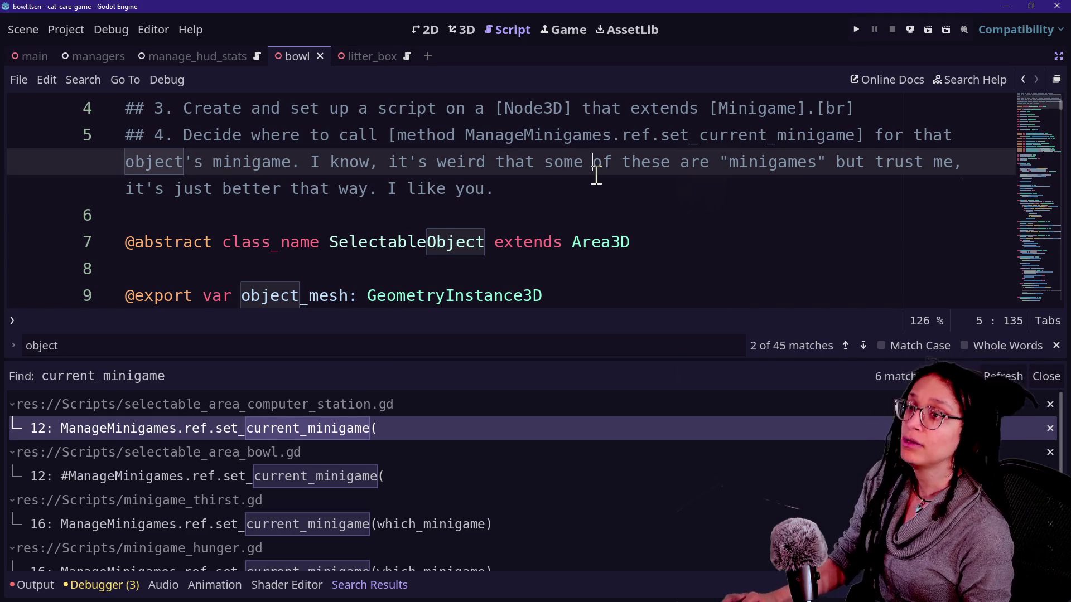
pyautogui.hotkey('alt', 'Tab')
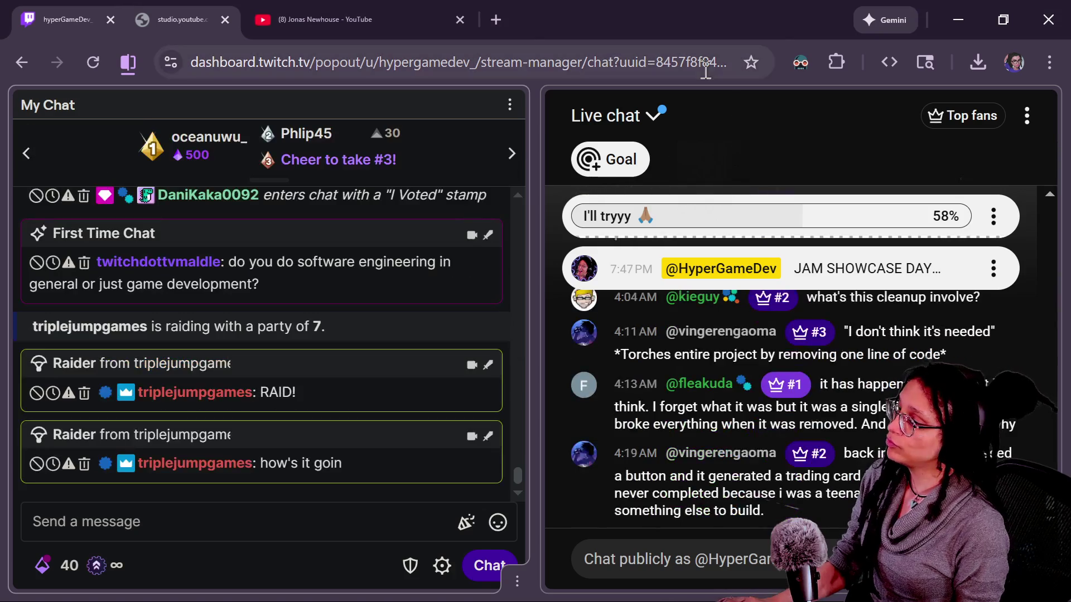
# - Post a /shoutout for the raiding channel in Twitch chat
pyautogui.click(204, 536)
pyautogui.write('/shoutout')
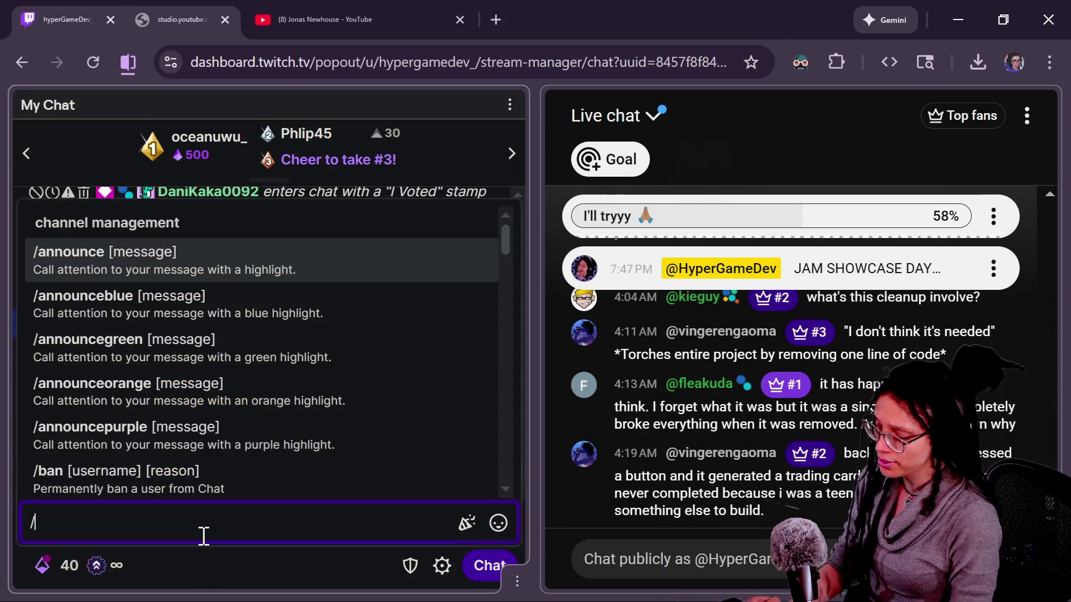
pyautogui.press('Tab')
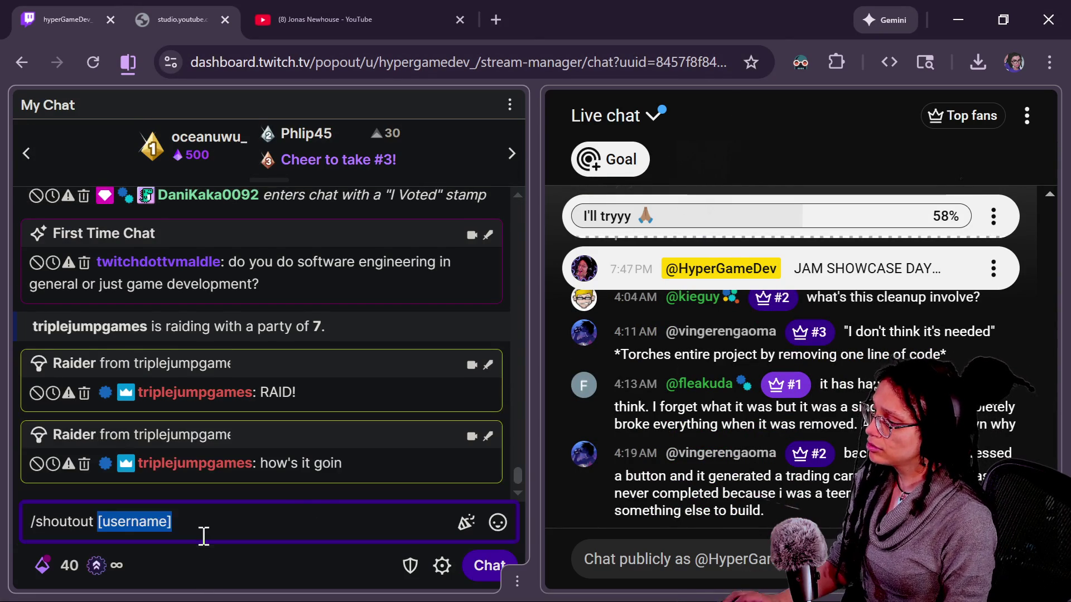
pyautogui.write('t')
pyautogui.write('e')
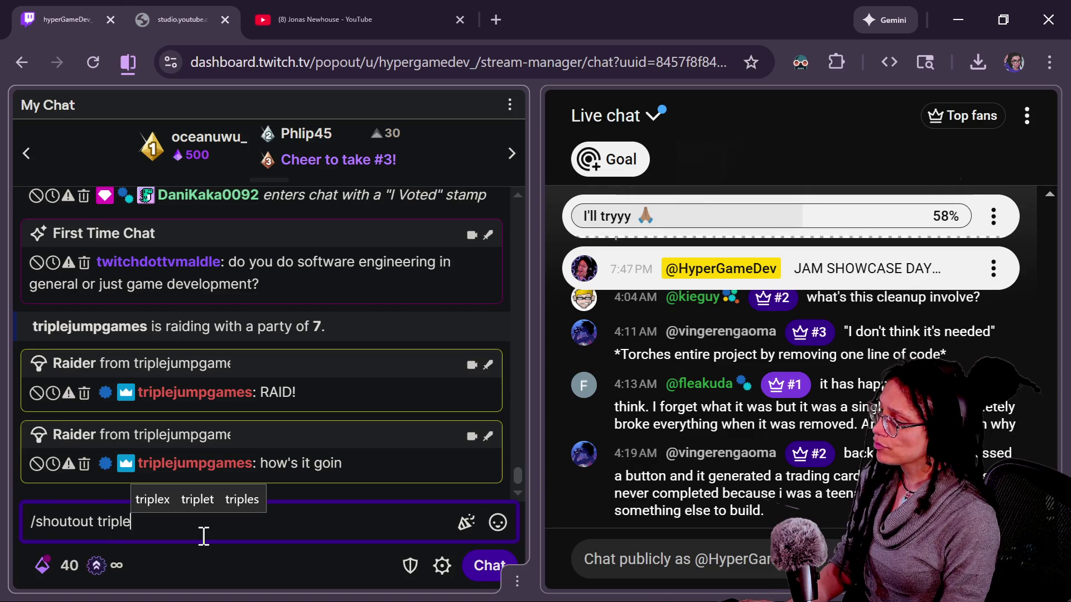
pyautogui.write('jumpgames')
pyautogui.press('Return')
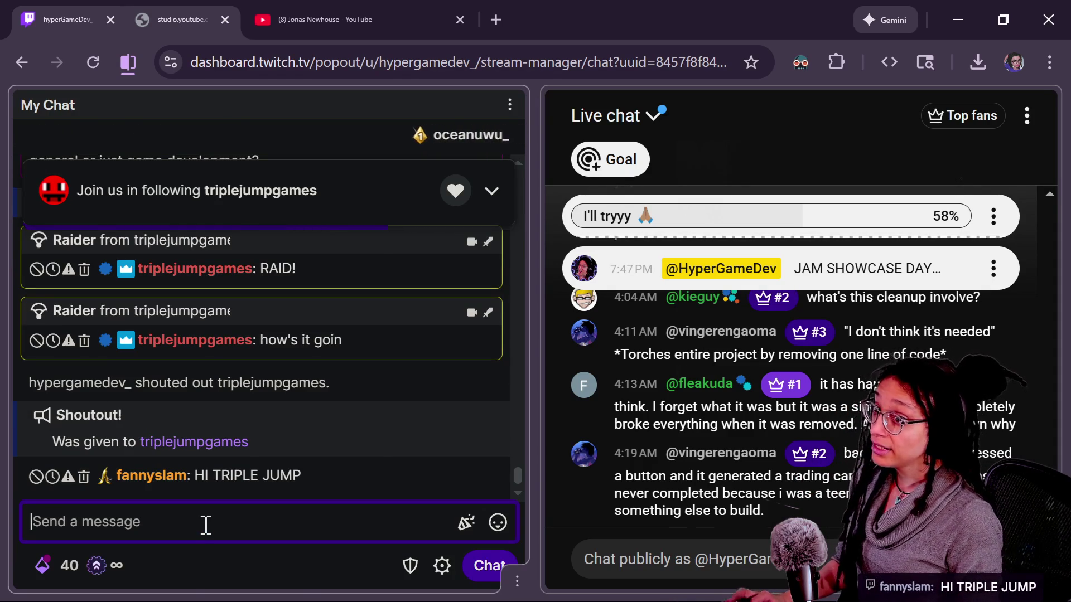
pyautogui.hotkey('alt', 'Tab')
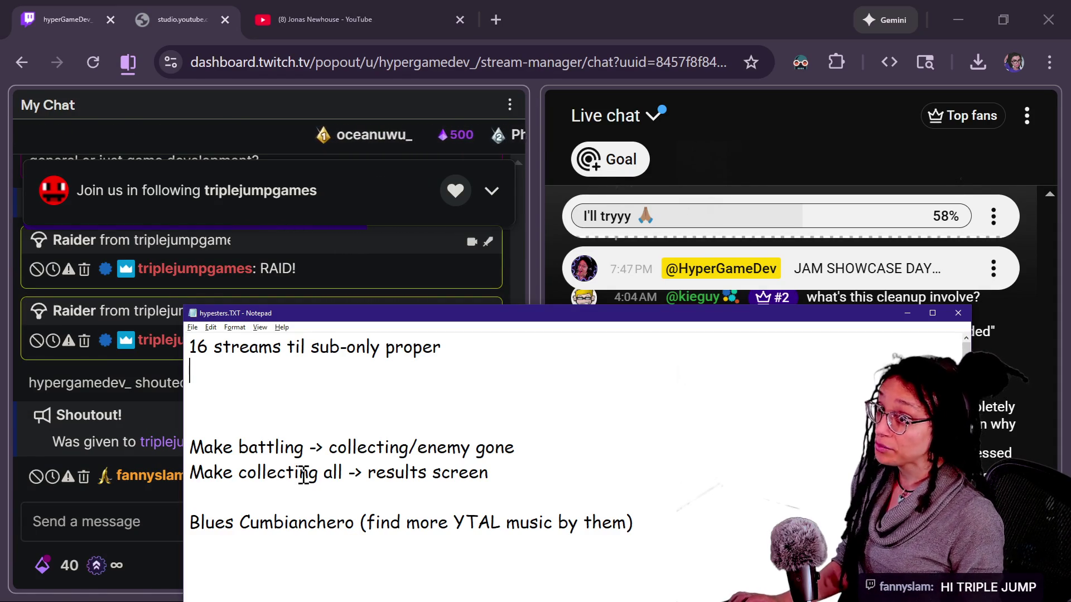
# - Copy the raider's YouTube channel link from hypesters.TXT and post it in YouTube live chat
pyautogui.hotkey('alt', 'Tab')
pyautogui.hotkey('alt', 'Tab')
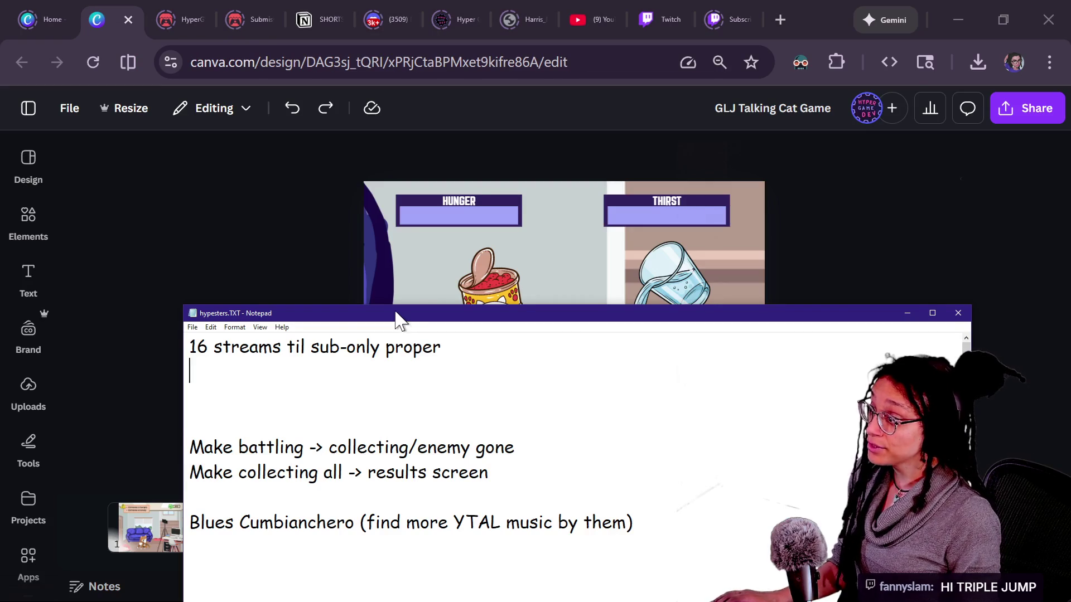
pyautogui.moveTo(397, 315); pyautogui.dragTo(340, 92)
pyautogui.scroll(-5, 379, 225)
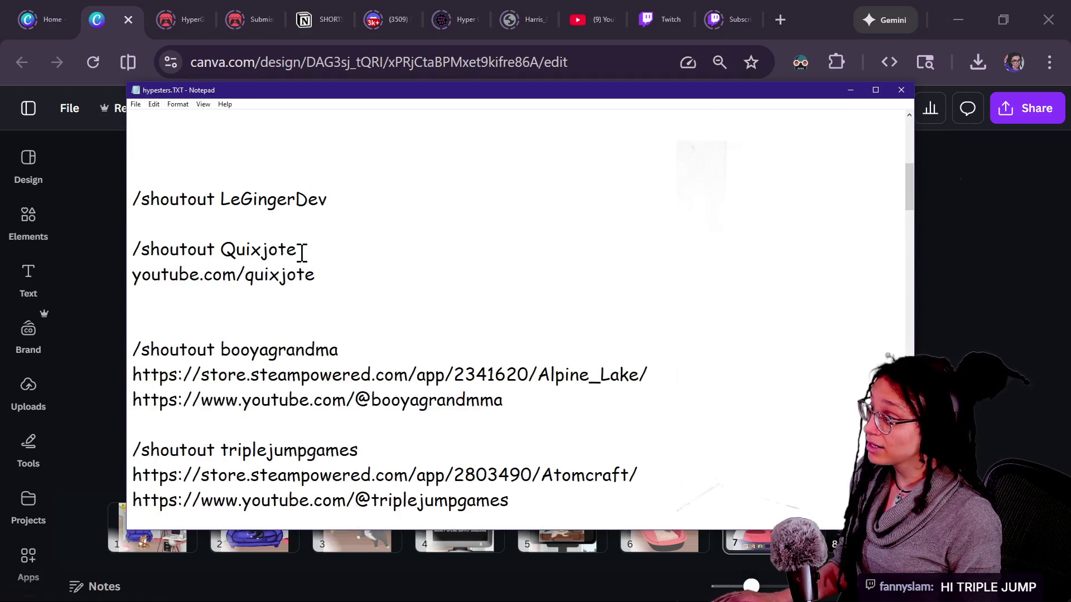
pyautogui.scroll(-2, 363, 359)
pyautogui.moveTo(554, 349); pyautogui.dragTo(116, 352)
pyautogui.hotkey('ctrl', 'c')
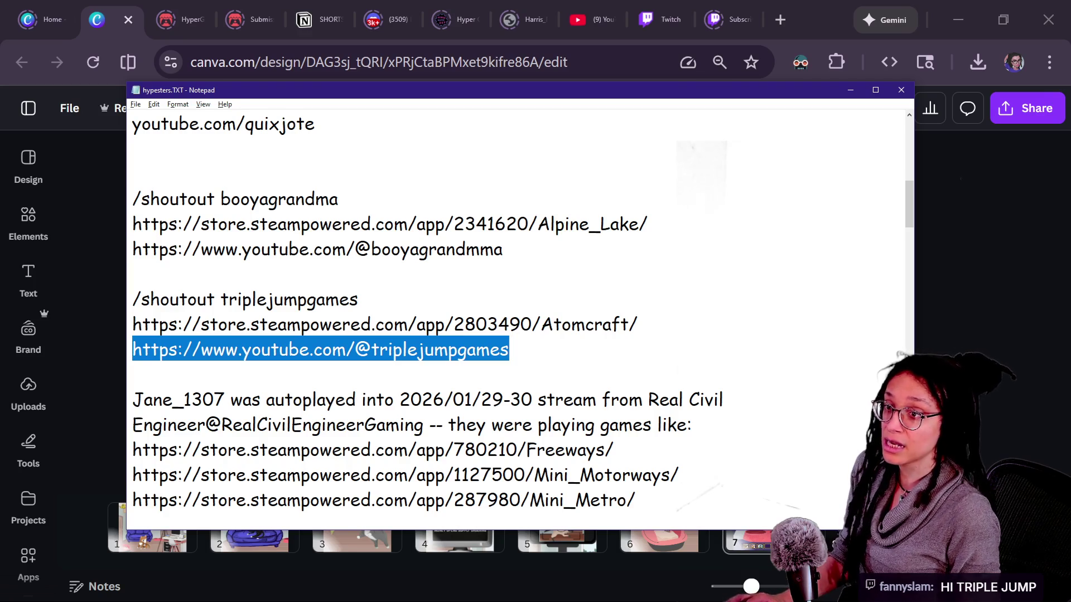
pyautogui.hotkey('alt', 'Tab')
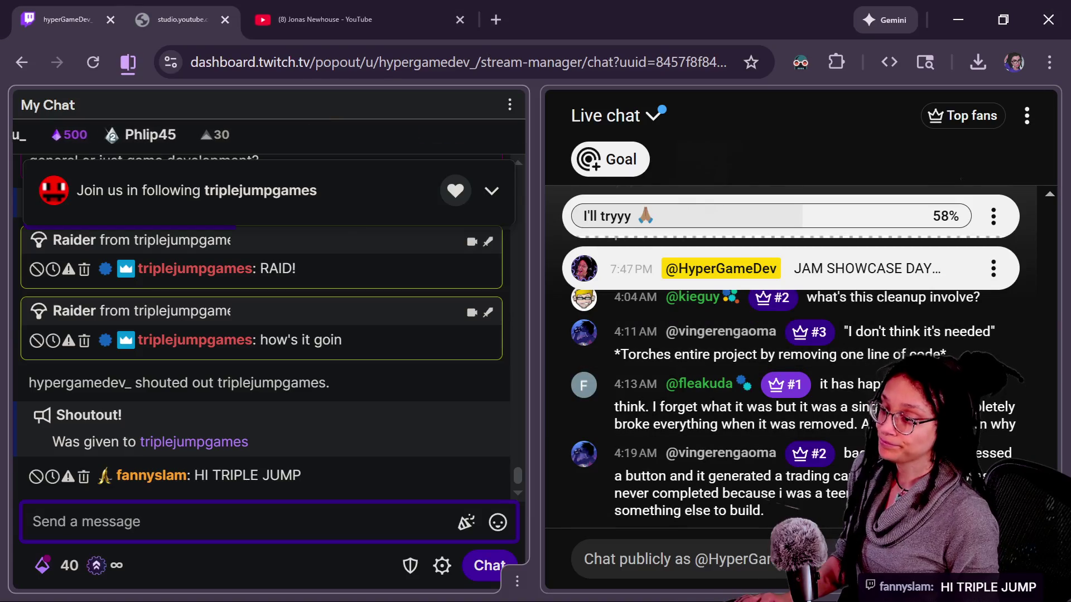
pyautogui.click(563, 518)
pyautogui.hotkey('ctrl', 'v')
pyautogui.press('Return')
# - Copy the Atomcraft Steam store link and post it in both Twitch and YouTube chats
pyautogui.hotkey('alt', 'Tab')
pyautogui.click(485, 158)
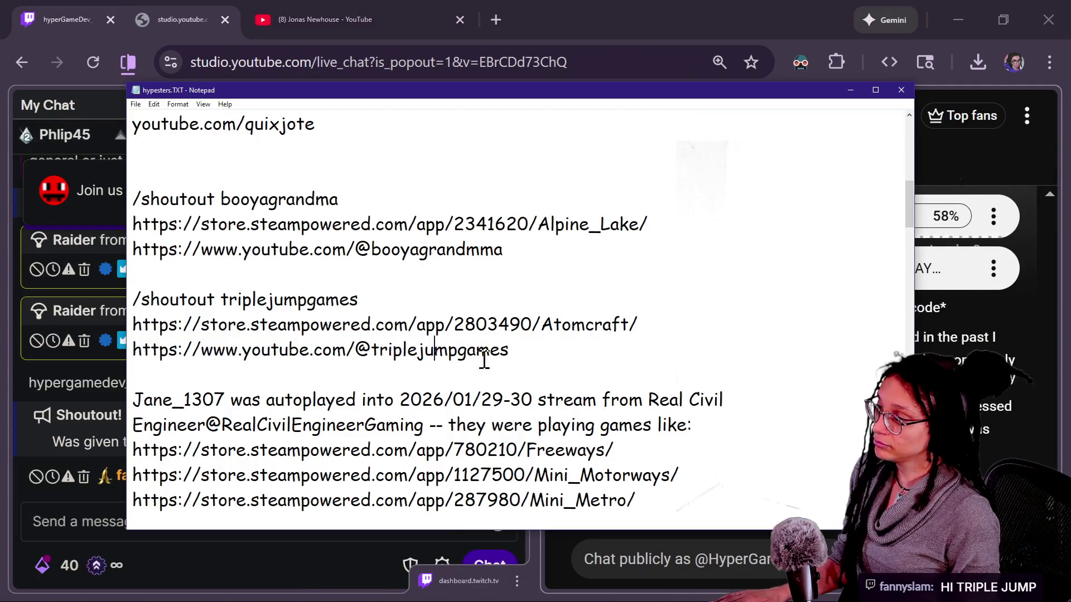
pyautogui.moveTo(639, 325); pyautogui.dragTo(359, 299)
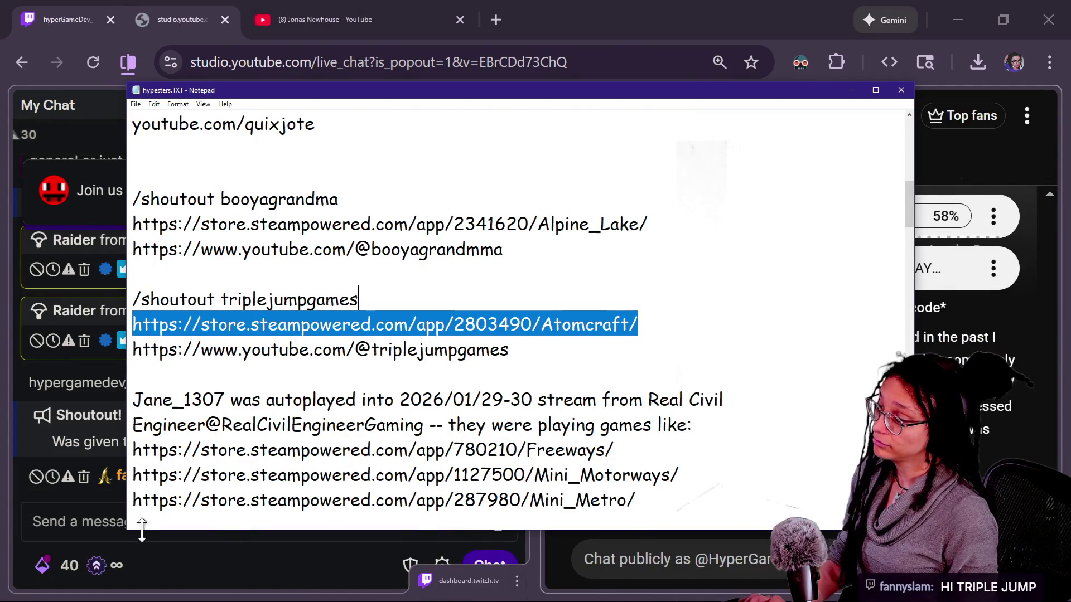
pyautogui.hotkey('ctrl', 'c')
pyautogui.hotkey('alt', 'Tab')
pyautogui.click(251, 535)
pyautogui.hotkey('ctrl', 'v')
pyautogui.press('Return')
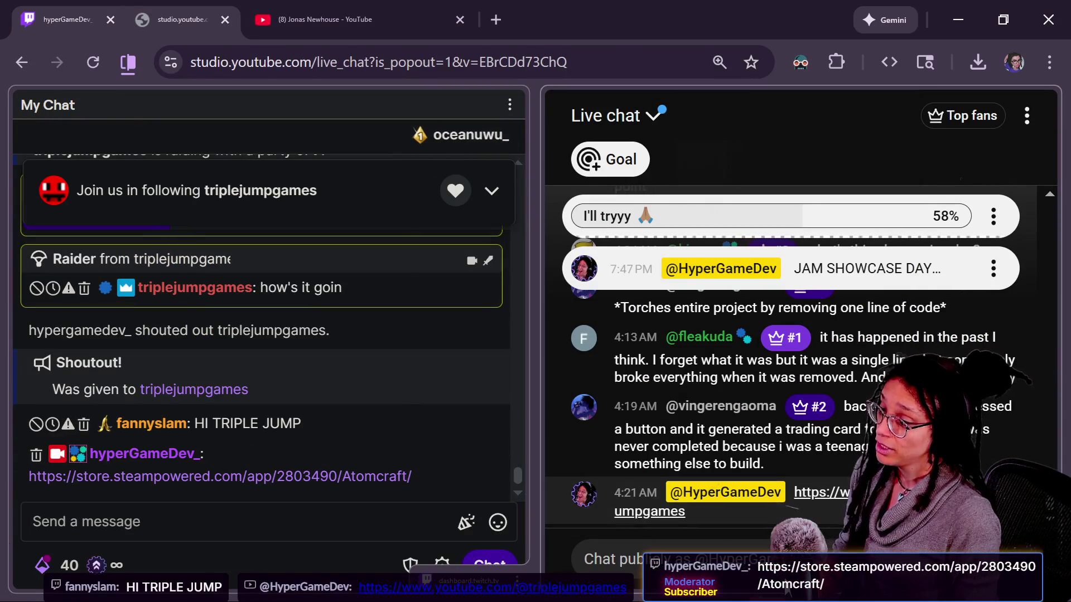
pyautogui.click(584, 559)
pyautogui.hotkey('ctrl', 'v')
pyautogui.press('Return')
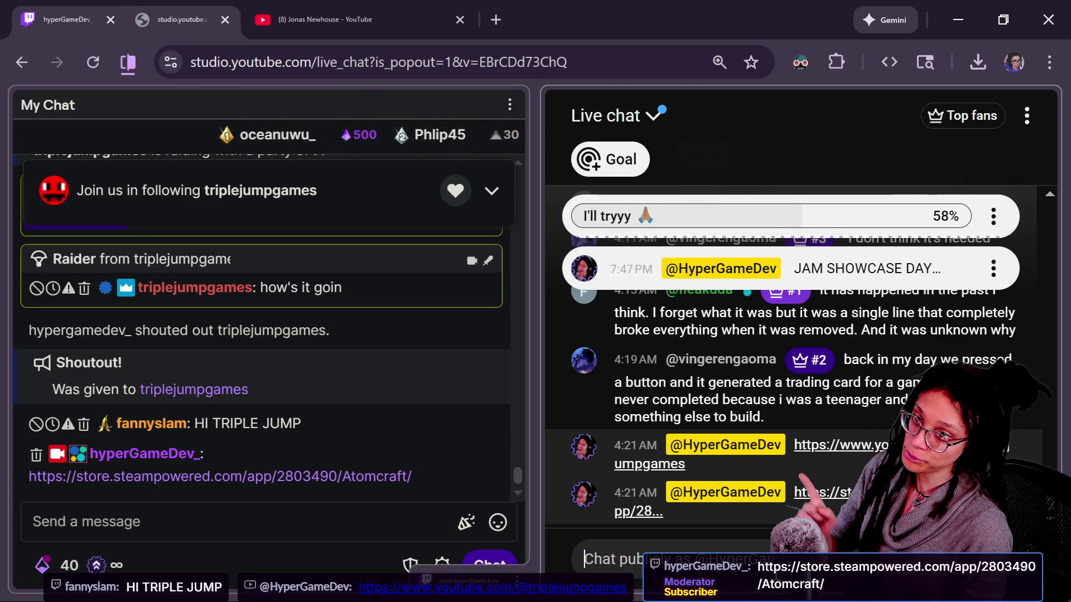
# - Open and browse the Atomcraft Steam page from the chat link, then close it and the YouTube page
pyautogui.click(432, 472)
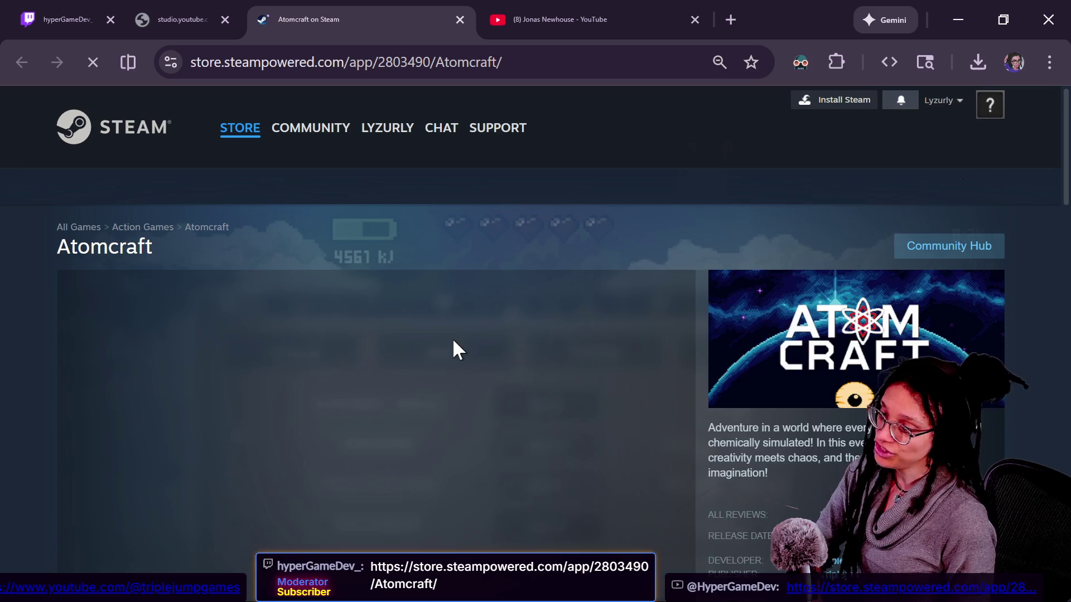
pyautogui.rightClick(453, 338)
pyautogui.click(762, 493)
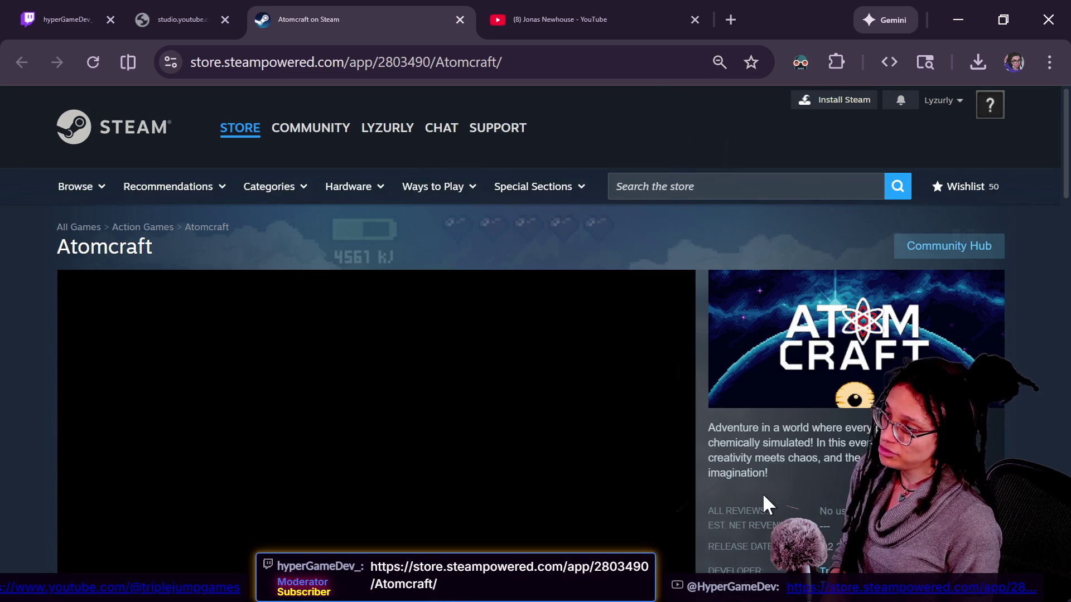
pyautogui.scroll(-2, 584, 506)
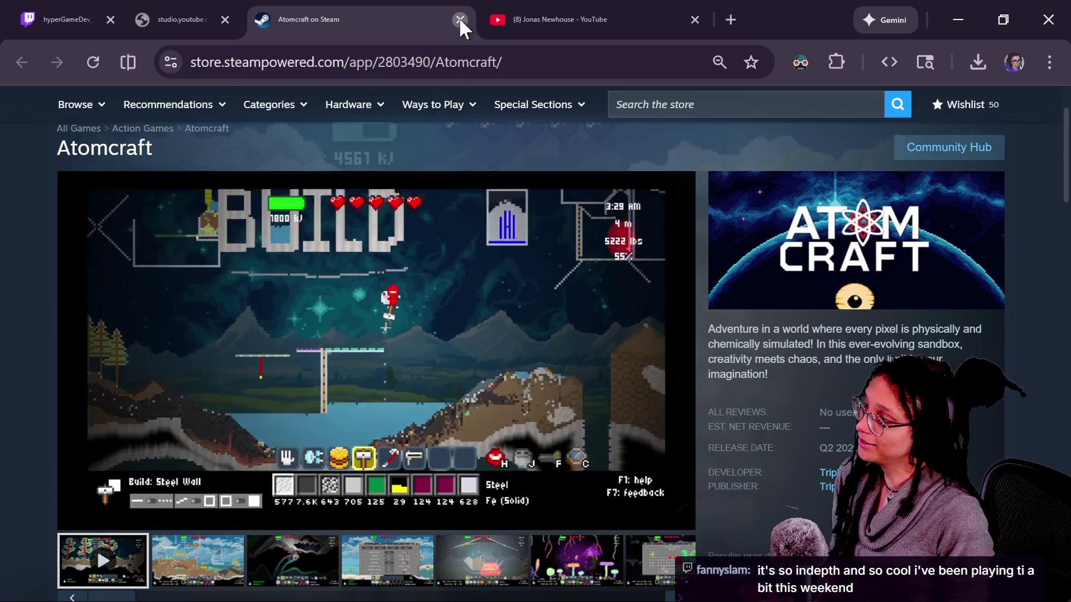
pyautogui.click(460, 19)
pyautogui.click(456, 18)
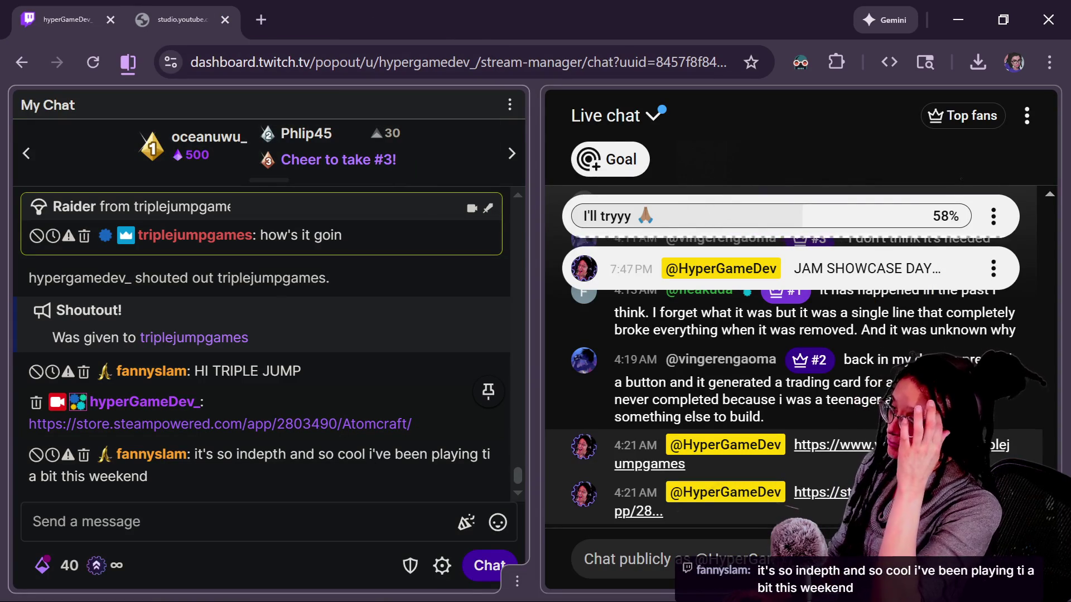
pyautogui.hotkey('alt', 'Tab')
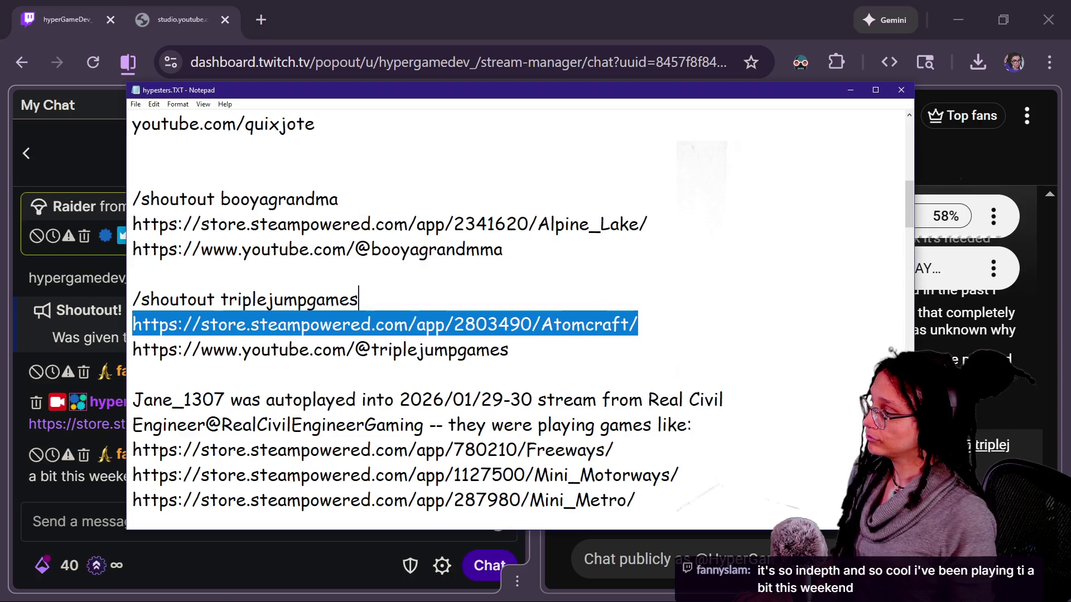
# - Restore the SelectableObject doc comment edits: step 4 ManageMinigames line removed, step 3 marked (OPTIONAL)
pyautogui.hotkey('alt', 'Tab')
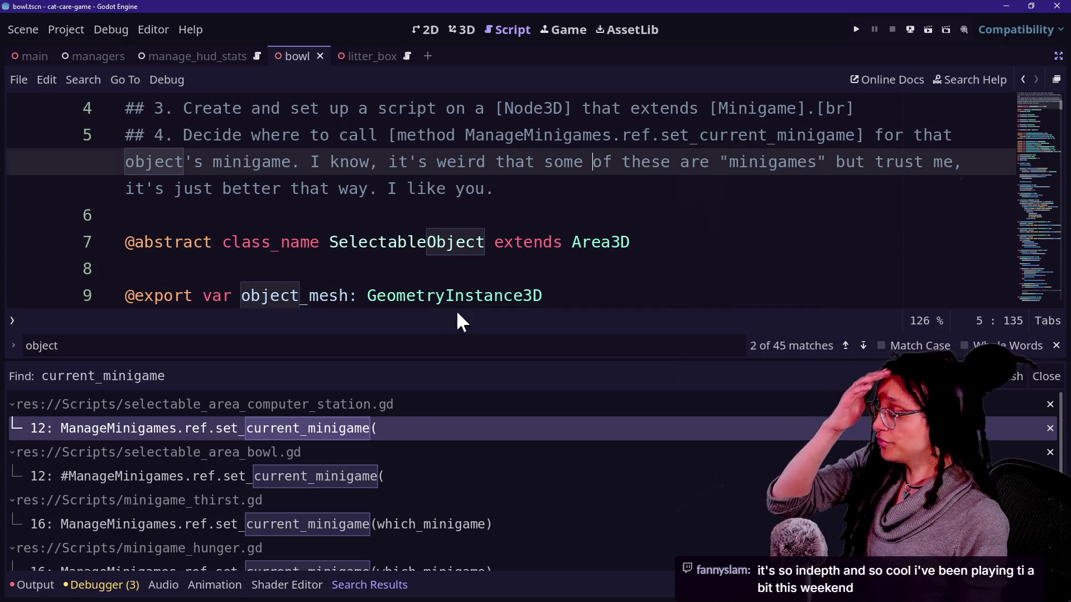
pyautogui.click(534, 199)
pyautogui.hotkey('ctrl', 'z')
pyautogui.hotkey('ctrl', 'z')
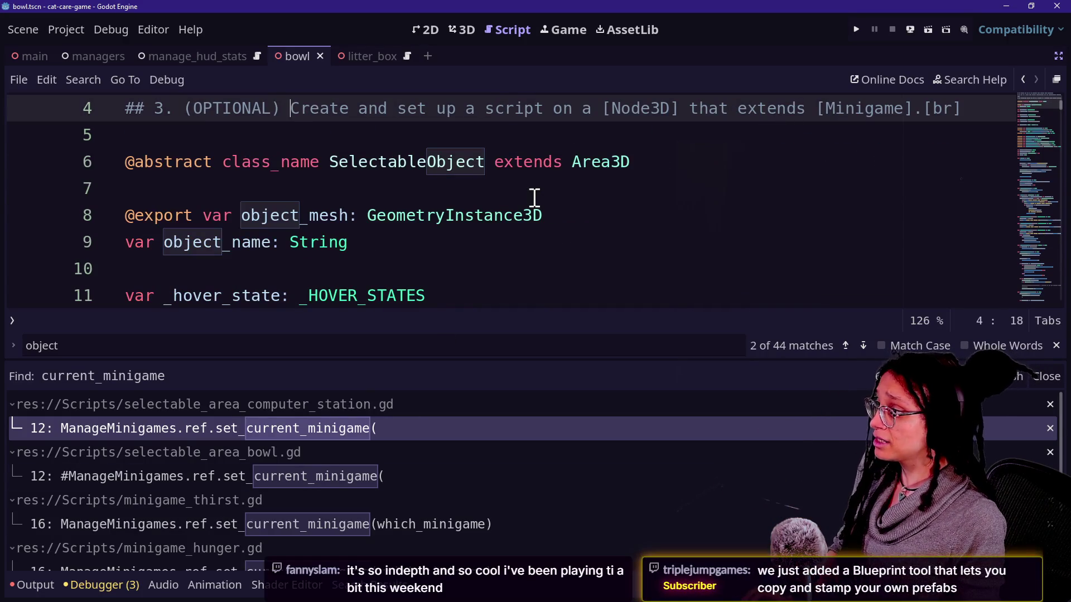
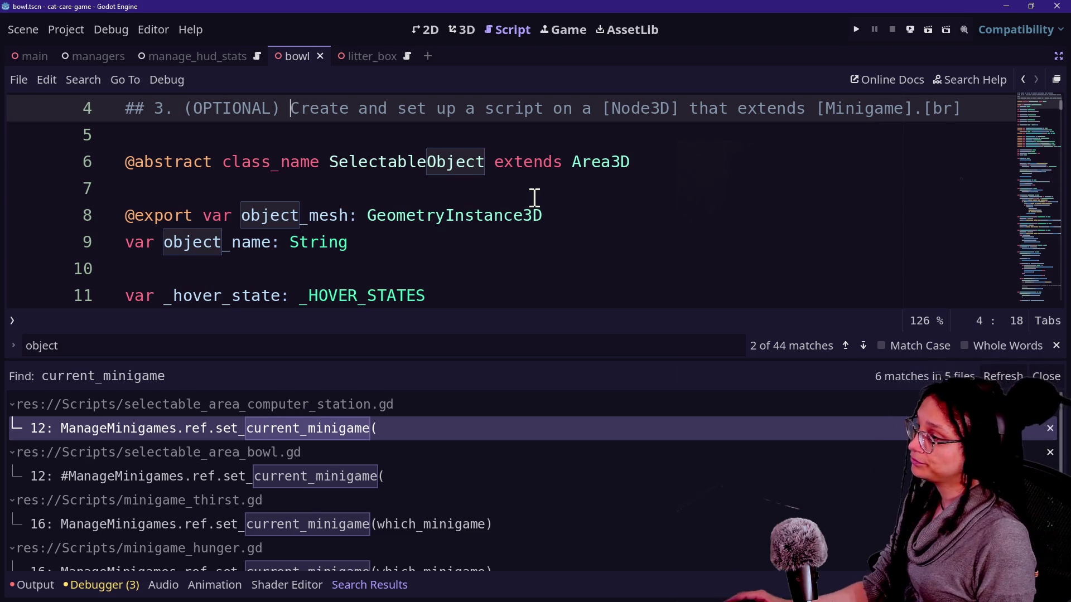
# - Switch to Chrome and reopen the closed YouTube tab and the Atomcraft store tab
pyautogui.click(533, 193)
pyautogui.hotkey('alt', 'Tab')
pyautogui.hotkey('alt', 'Tab')
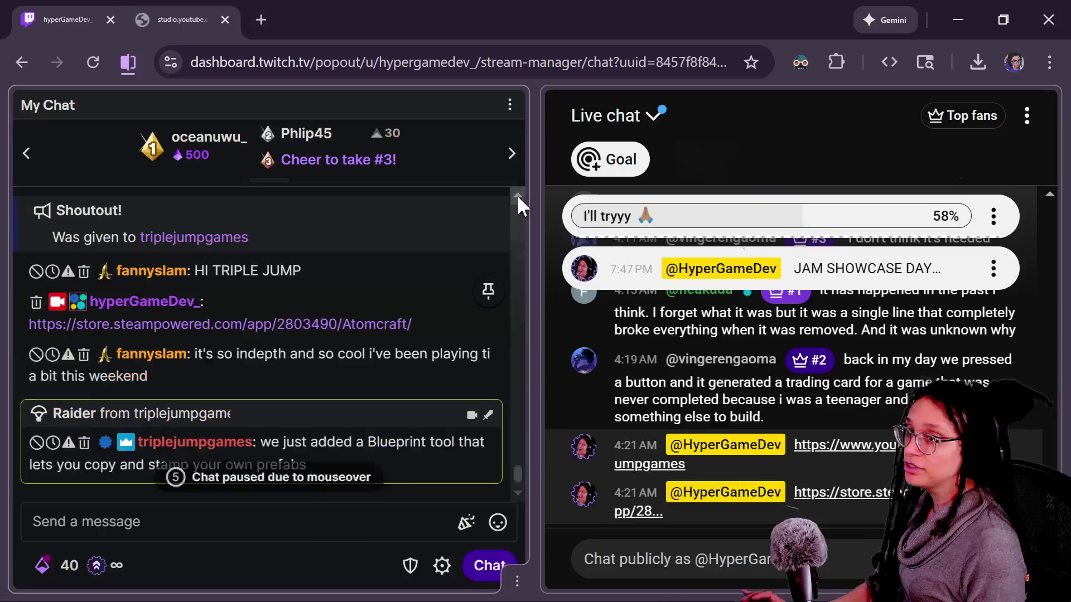
pyautogui.hotkey('alt', 'Tab')
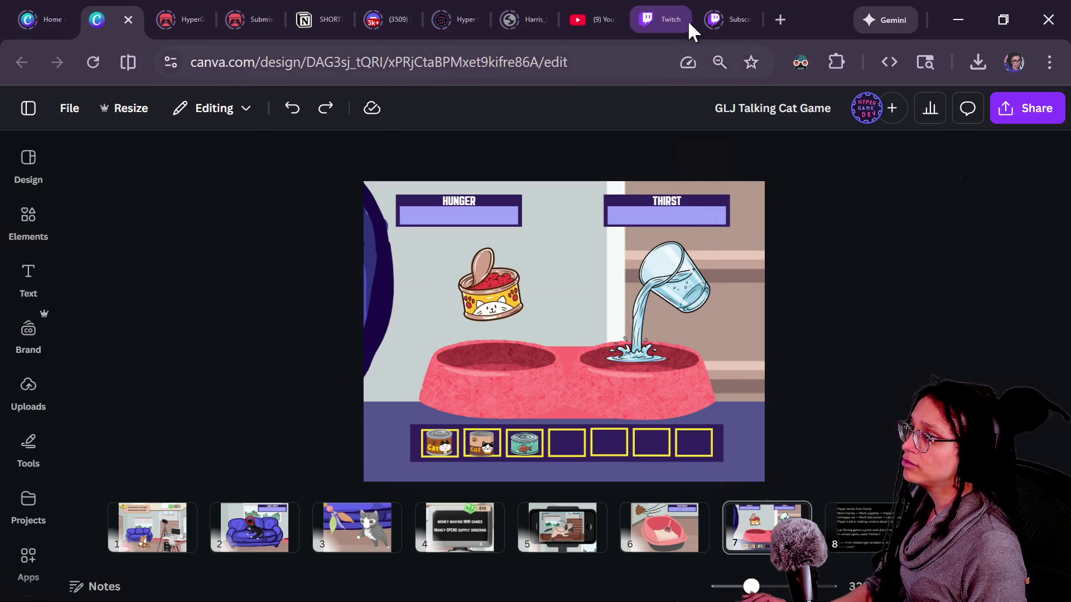
pyautogui.hotkey('alt', 'Tab')
pyautogui.rightClick(310, 22)
pyautogui.click(357, 106)
pyautogui.rightClick(539, 25)
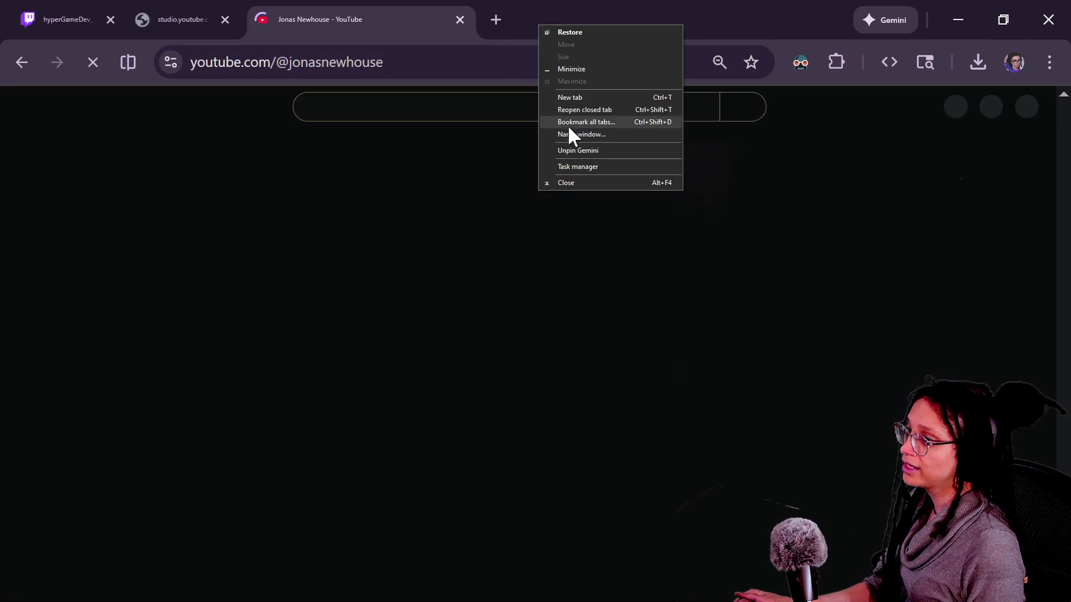
pyautogui.click(569, 110)
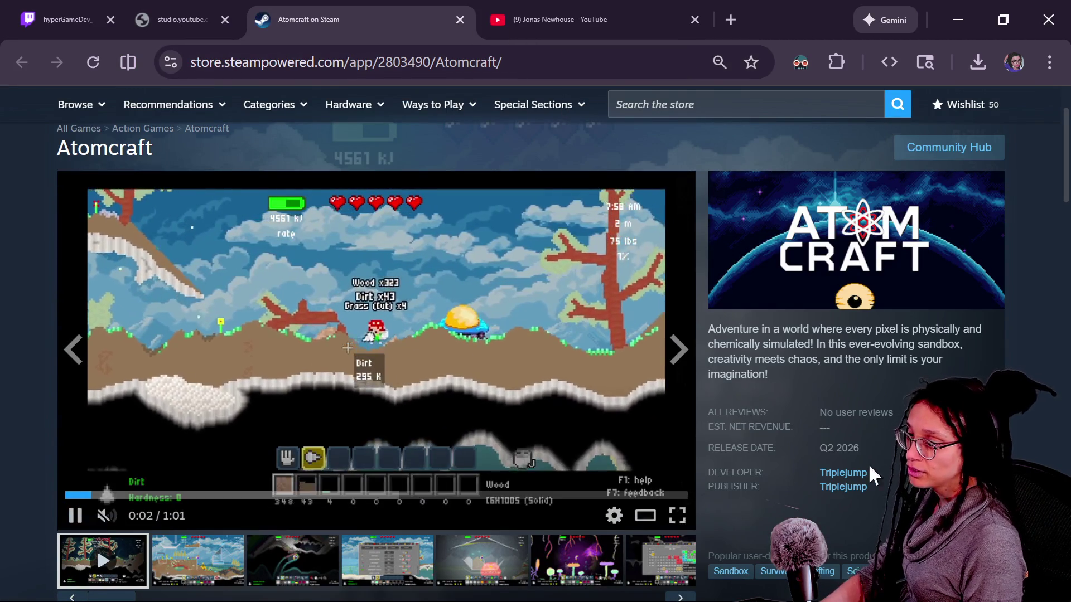
# - Open the Modlands store page from the Triplejump developer's game list
pyautogui.click(843, 473)
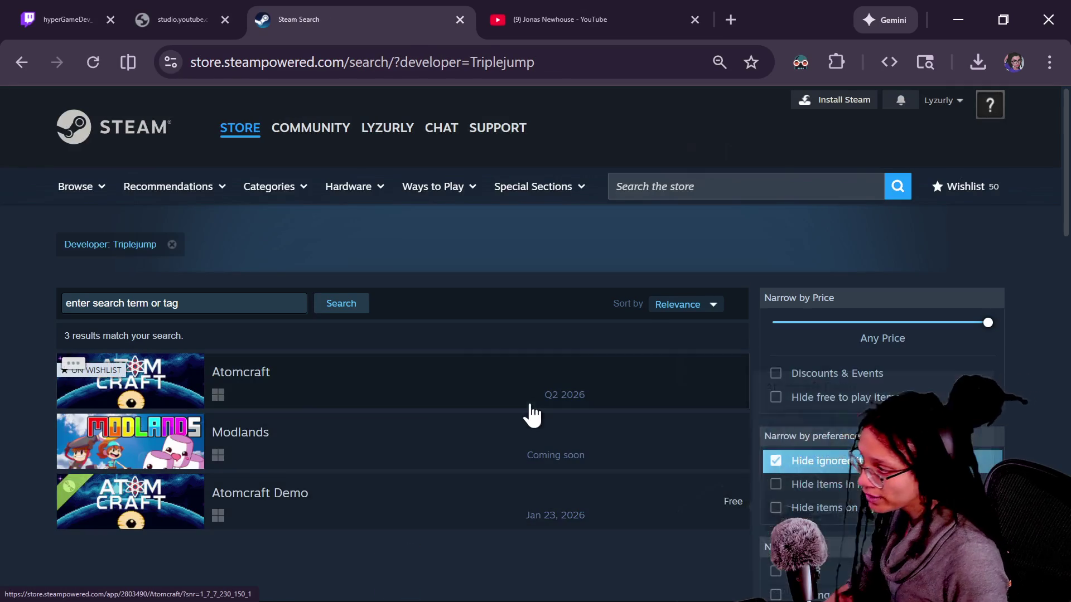
pyautogui.moveTo(385, 508)
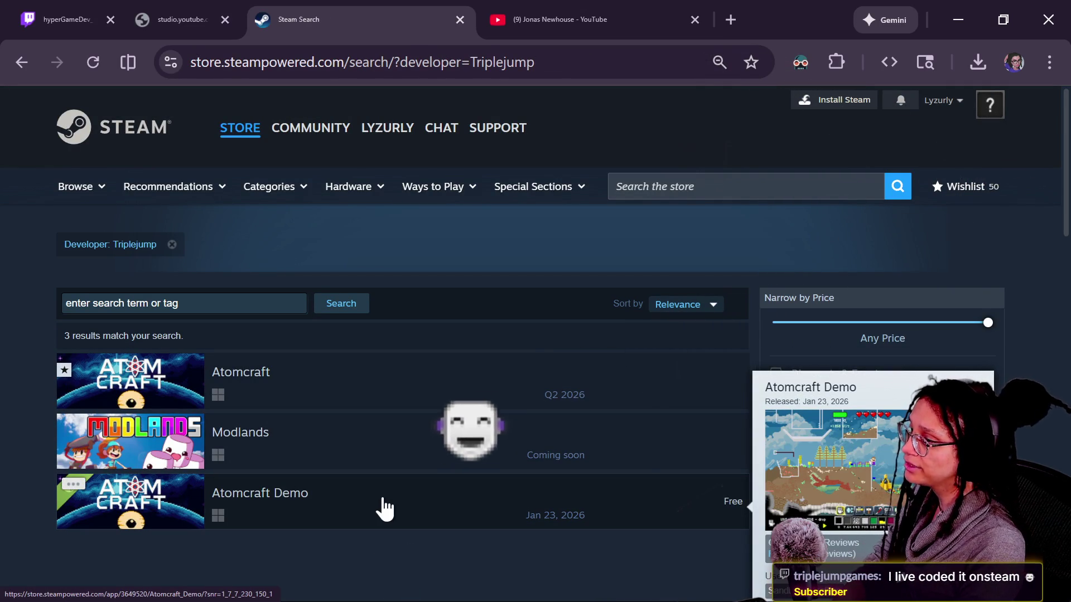
pyautogui.click(265, 434)
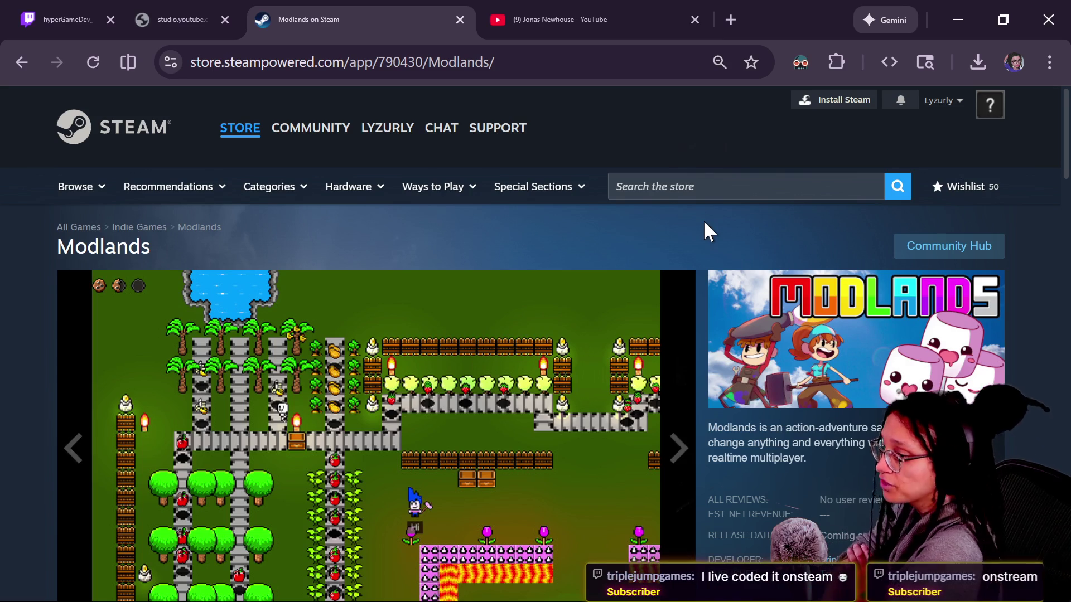
pyautogui.scroll(-2, 704, 220)
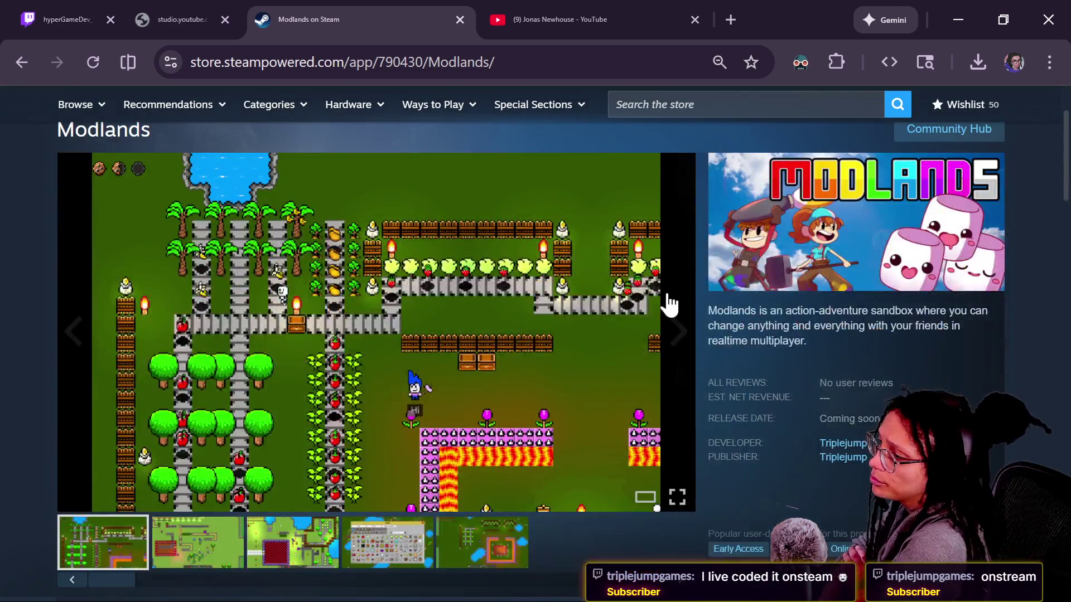
# - Flip through the enlarged Modlands screenshots, then return to the Canva cat game design
pyautogui.click(664, 315)
pyautogui.press('Right')
pyautogui.press('Right')
pyautogui.press('Right')
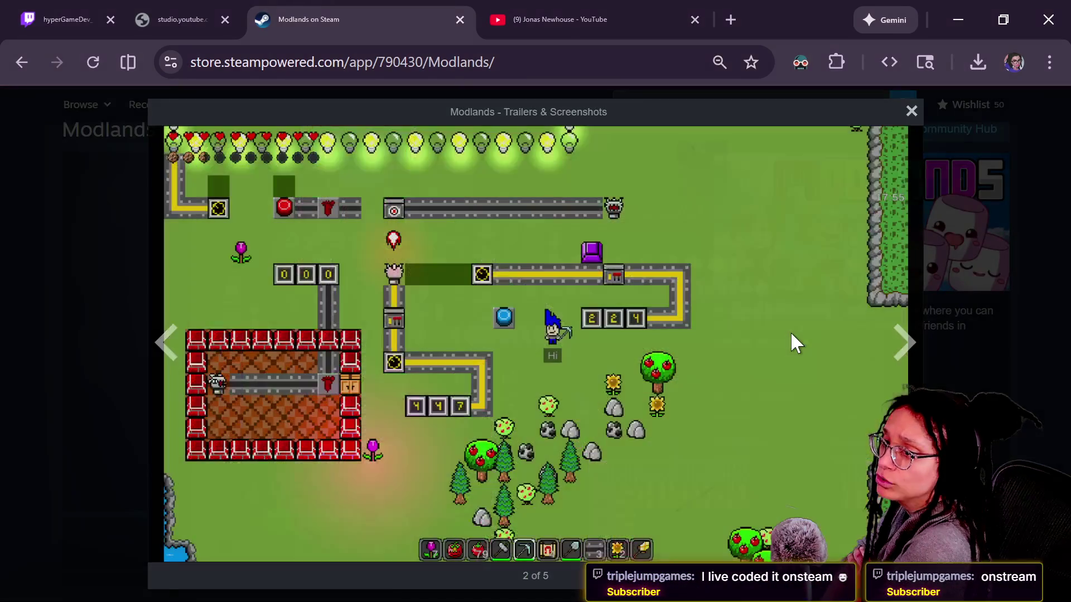
pyautogui.press('Right')
pyautogui.press('Left')
pyautogui.press('Left')
pyautogui.press('Left')
pyautogui.press('Right')
pyautogui.press('Left')
pyautogui.press('Right')
pyautogui.press('Right')
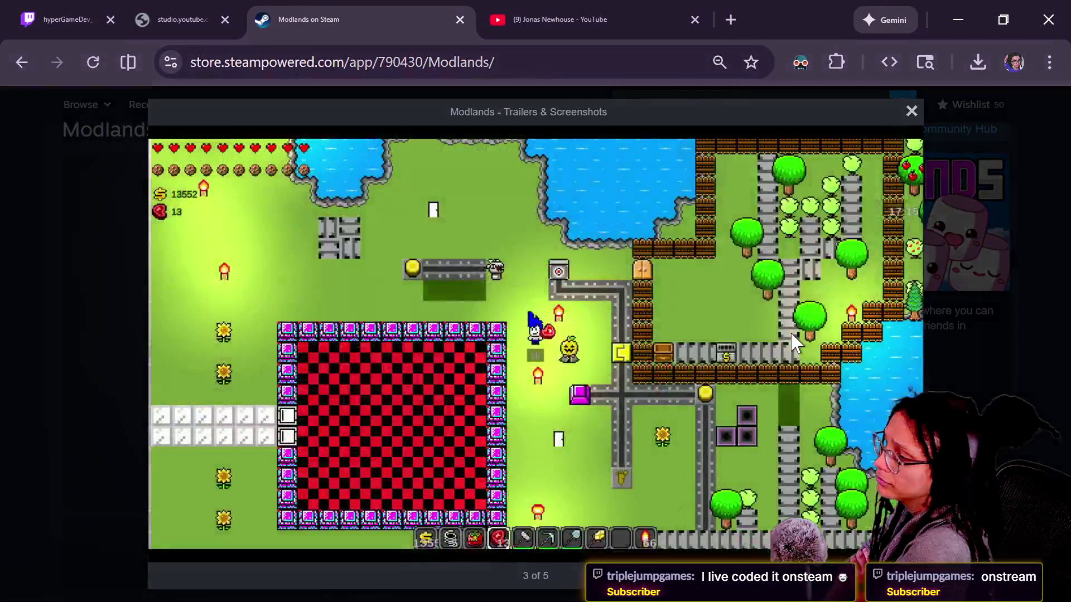
pyautogui.press('Right')
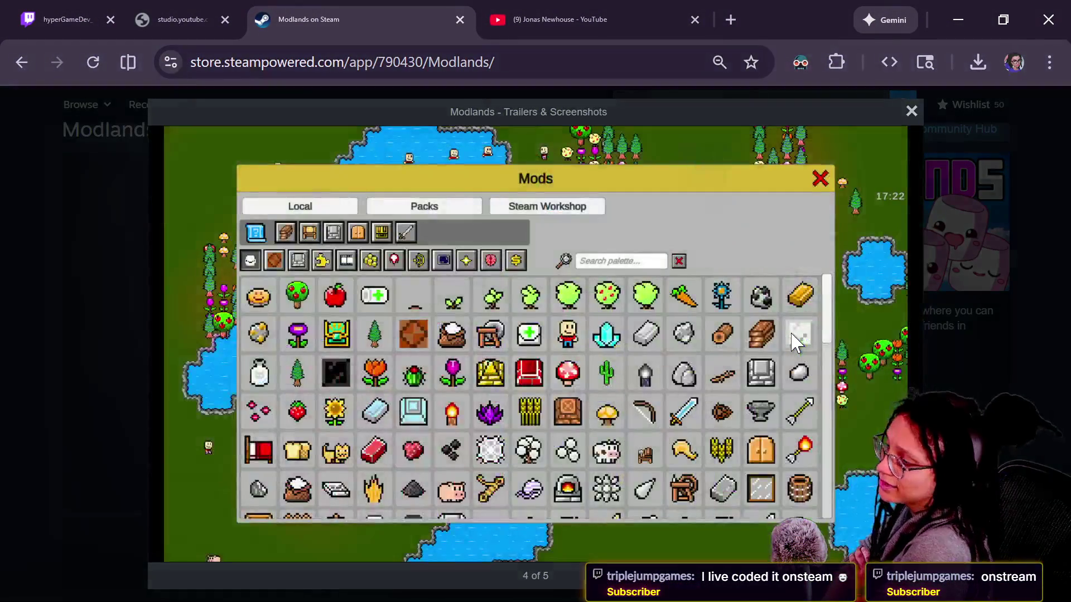
pyautogui.press('Right')
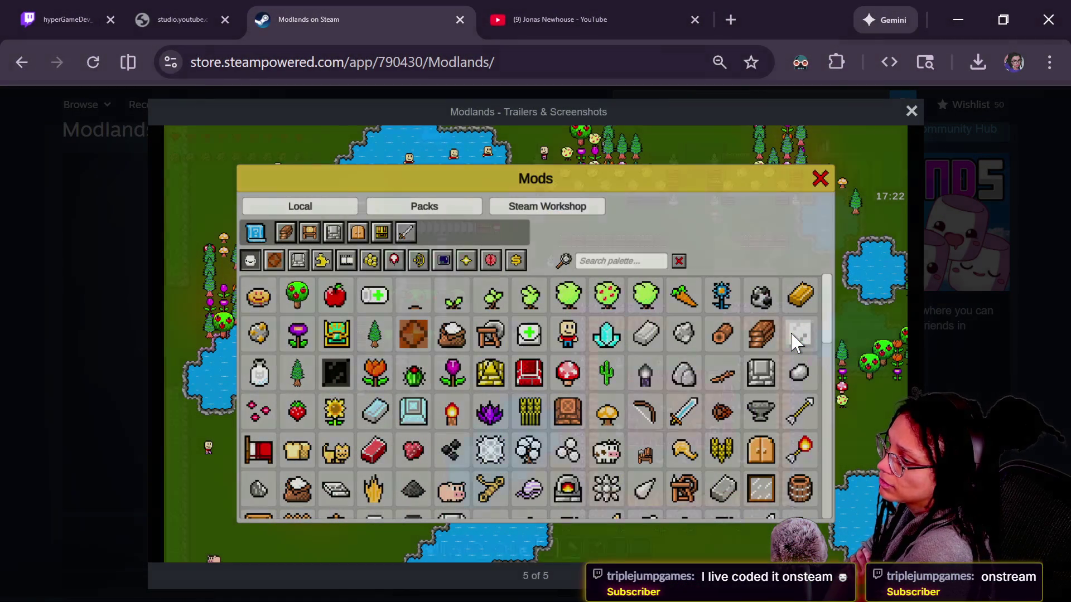
pyautogui.press('Right')
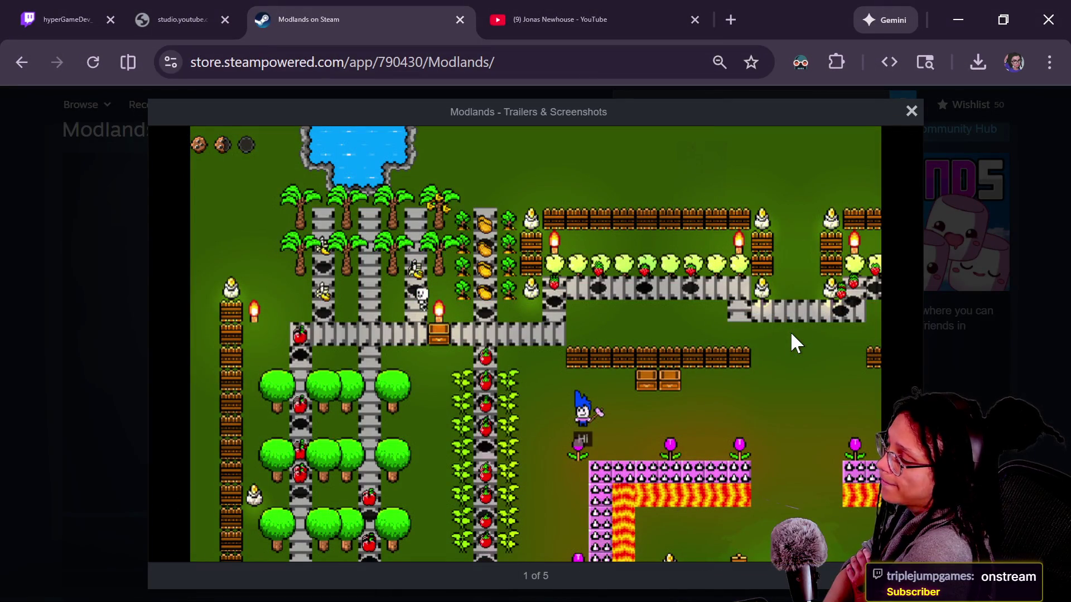
pyautogui.press('Right')
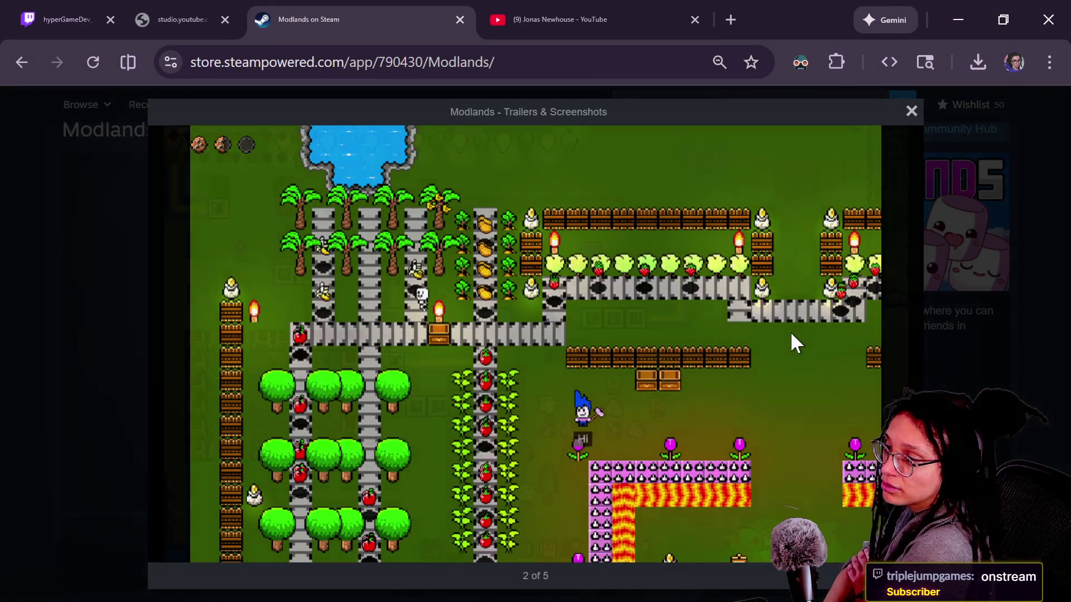
pyautogui.press('Escape')
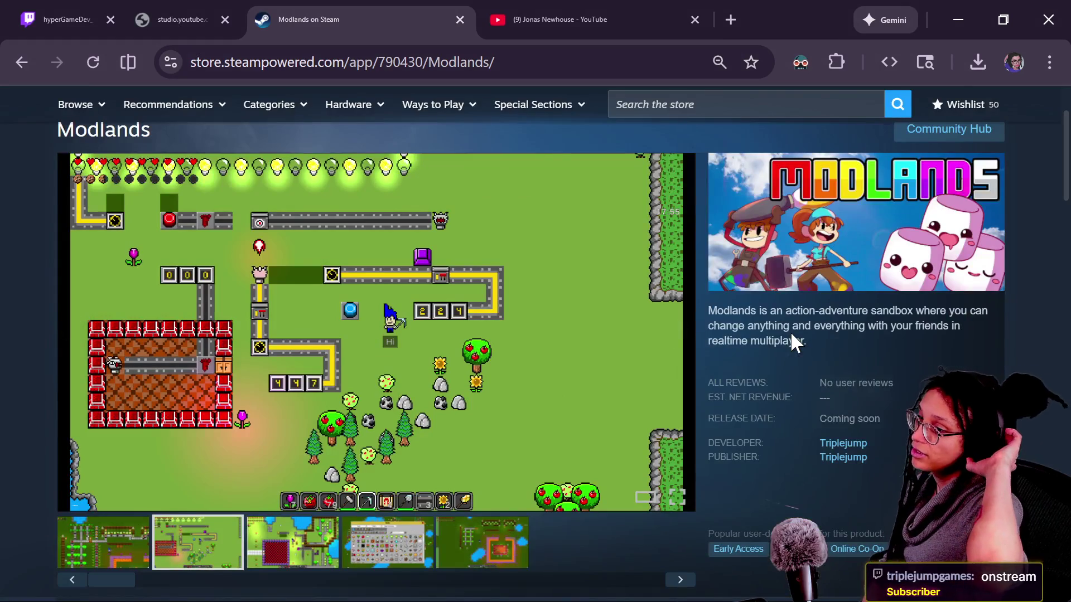
pyautogui.hotkey('alt', 'Tab')
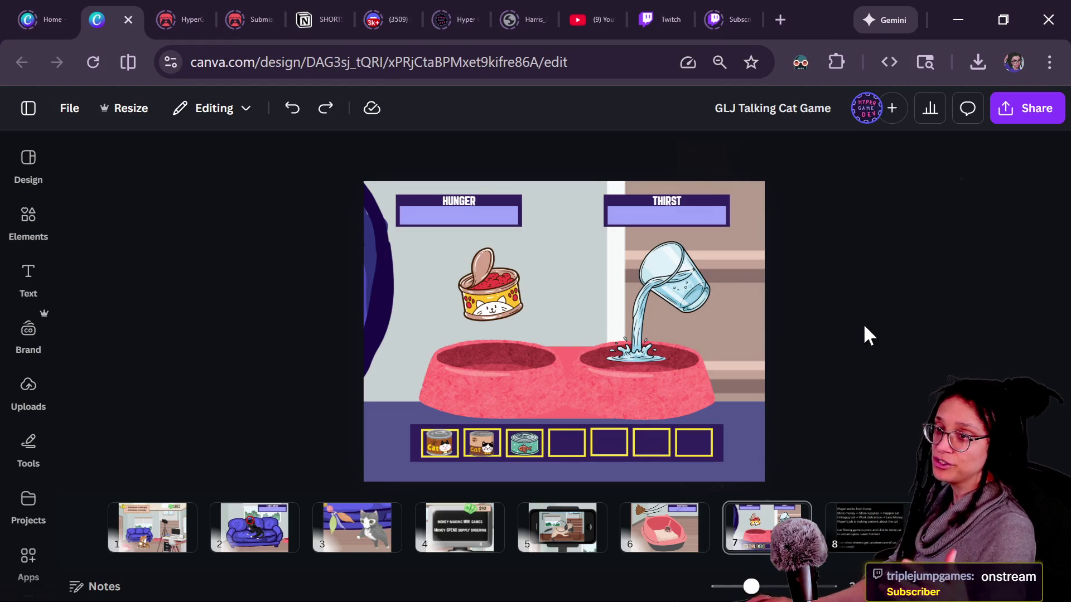
# - Glance at Godot, then go from Canva back to the Modlands Steam page in the browser
pyautogui.hotkey('alt', 'Tab')
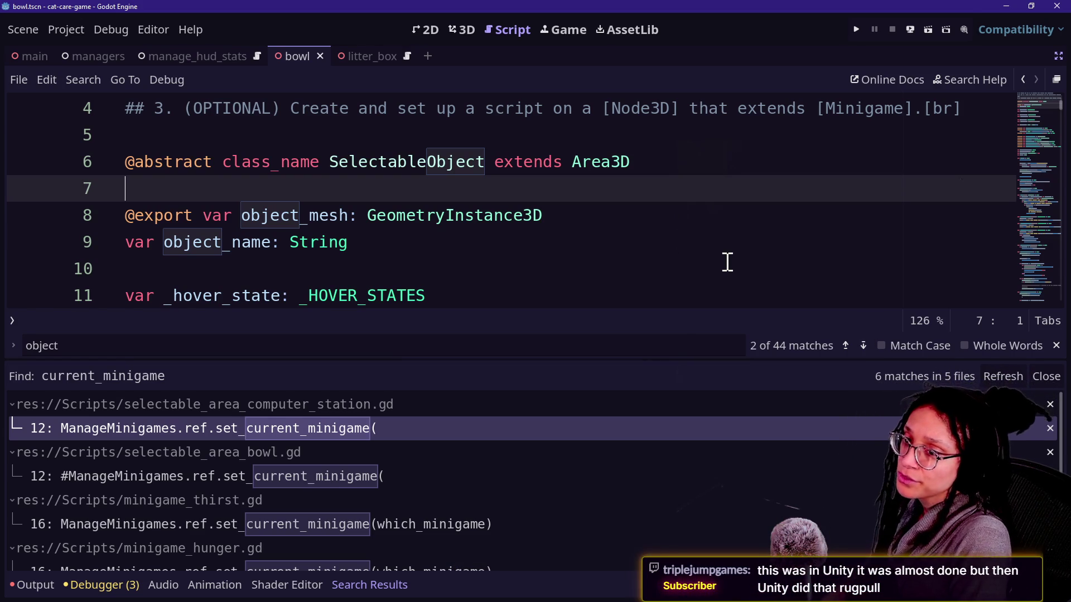
pyautogui.hotkey('alt', 'Tab')
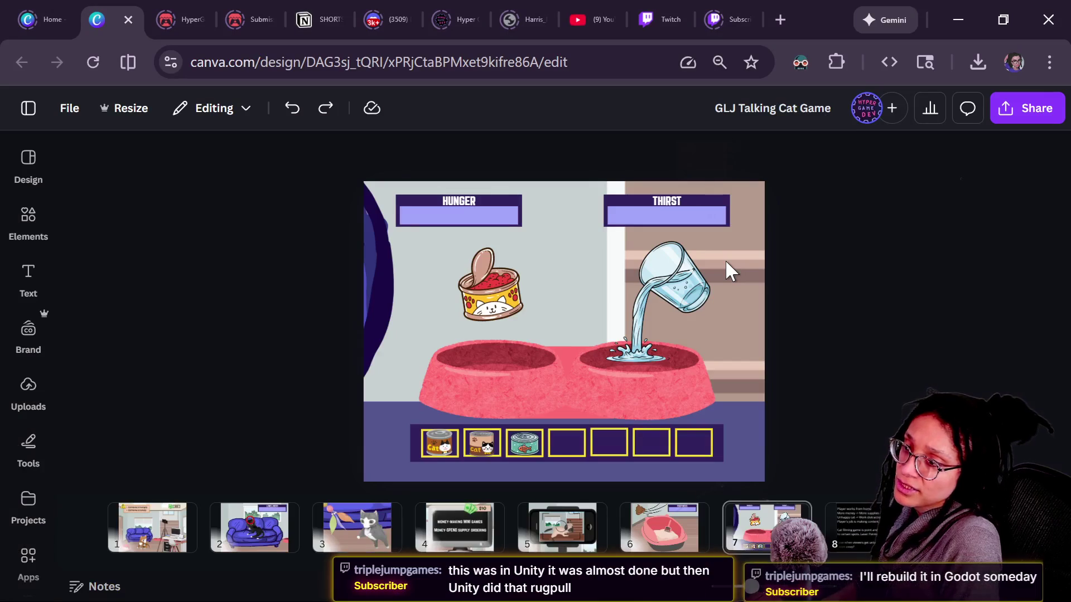
pyautogui.hotkey('alt', 'Tab')
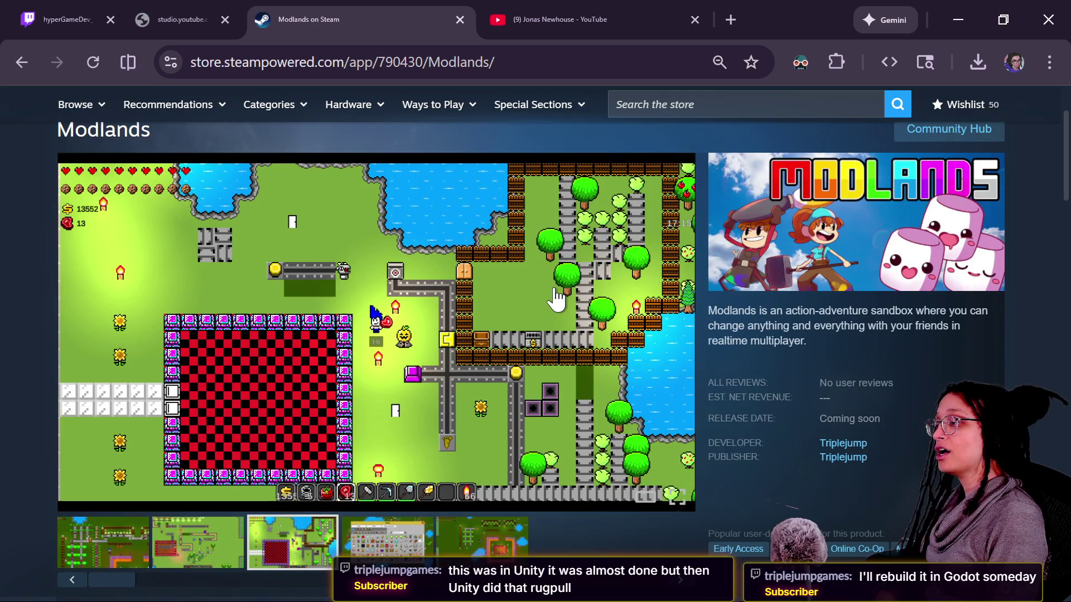
# - Enlarge a Modlands screenshot, close the viewer, and return to the Godot editor
pyautogui.click(377, 503)
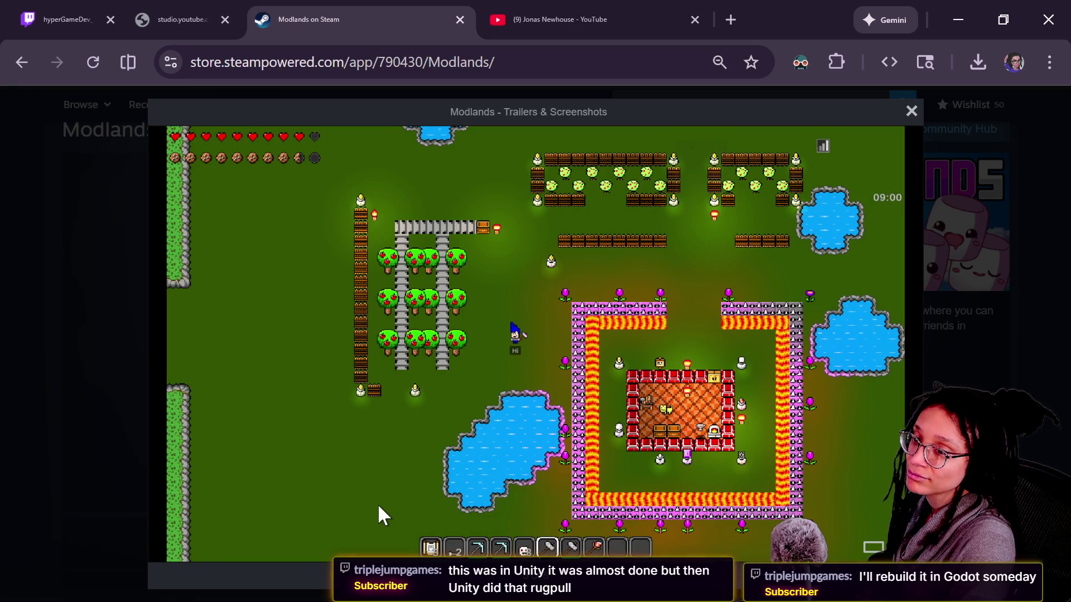
pyautogui.press('Escape')
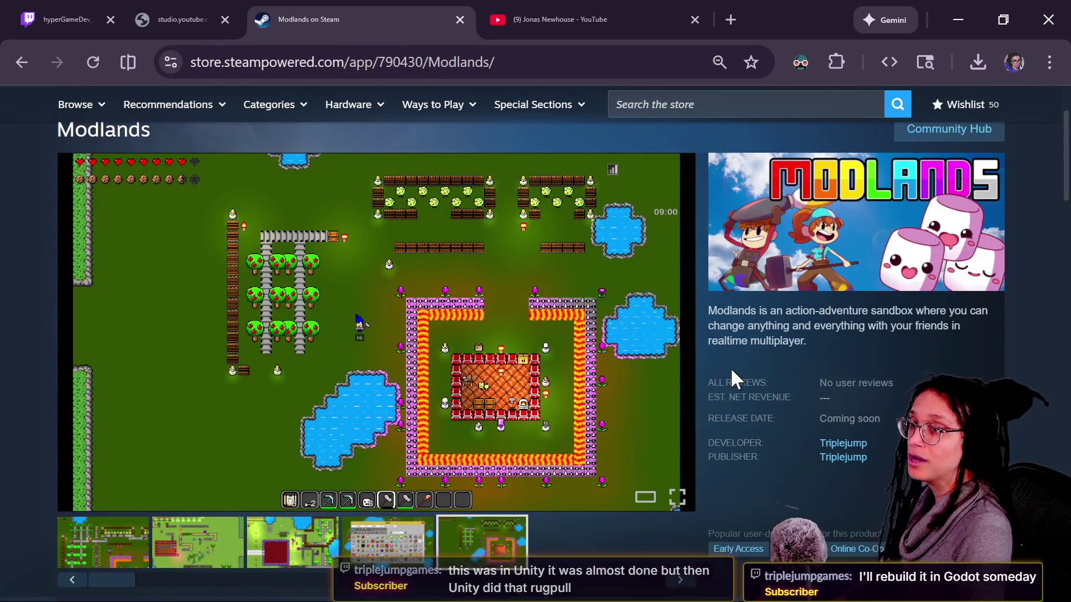
pyautogui.hotkey('alt', 'Tab')
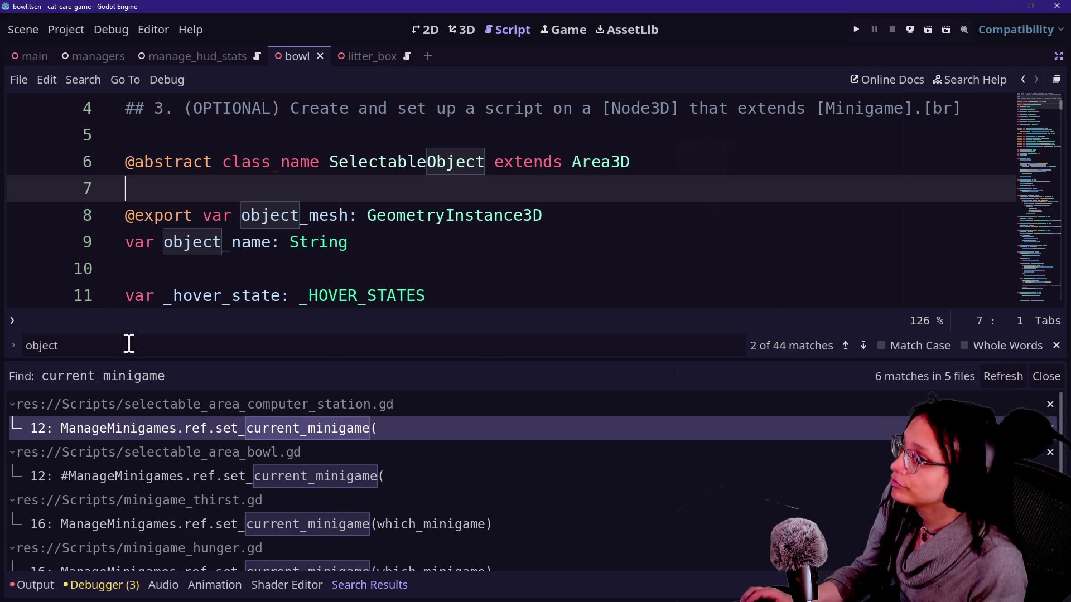
# - Save the SelectableObject script and open selectable_area_bowl.gd's line 12 set_current_minigame match
pyautogui.click(634, 209)
pyautogui.press('Down')
pyautogui.press('Down')
pyautogui.press('Down')
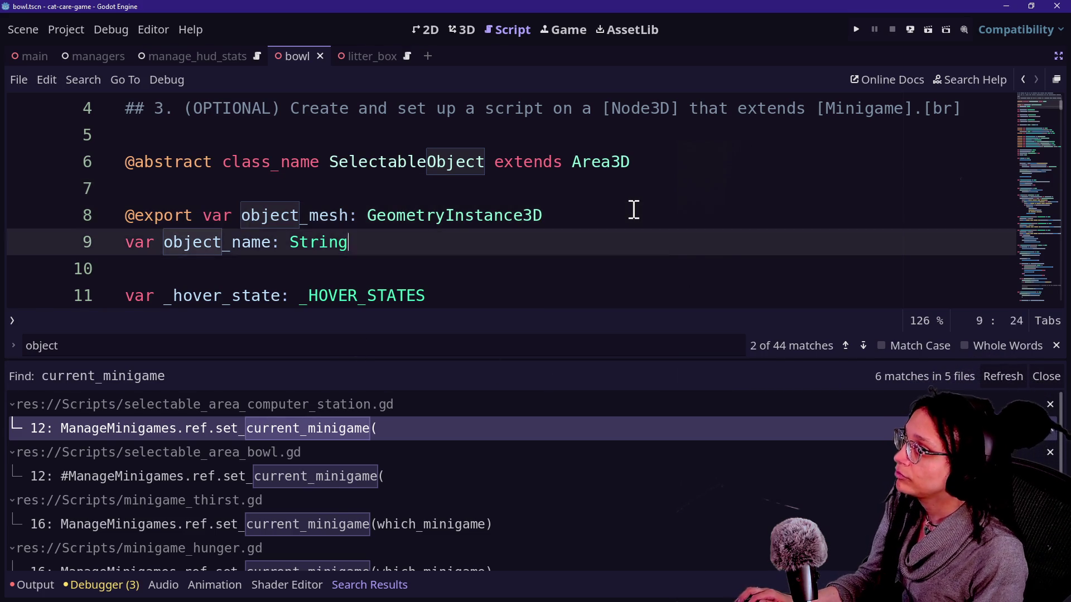
pyautogui.click(634, 208)
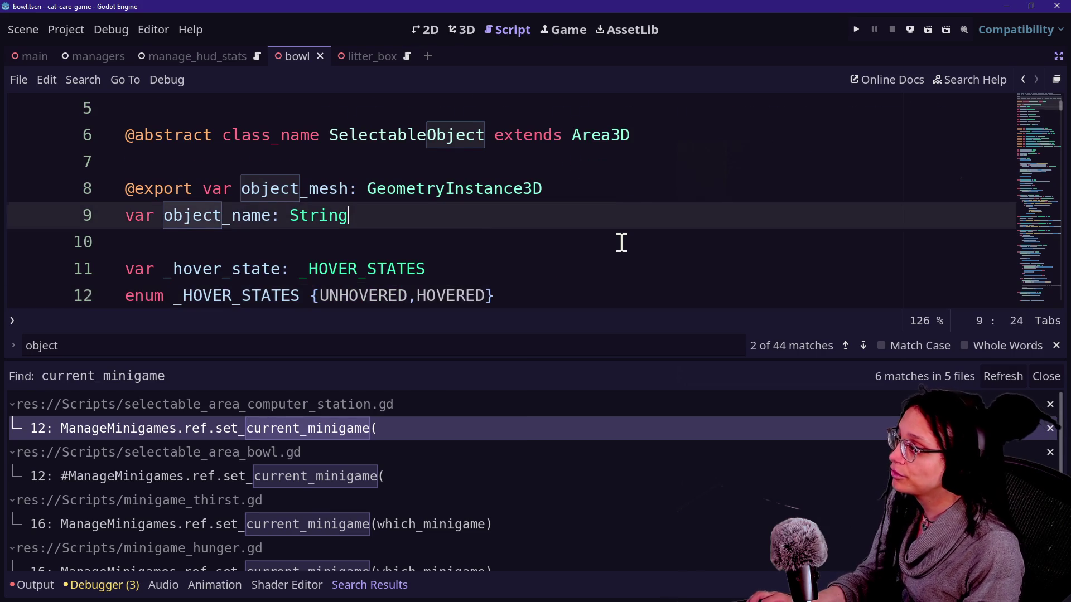
pyautogui.scroll(2, 622, 241)
pyautogui.click(626, 242)
pyautogui.hotkey('ctrl', 's')
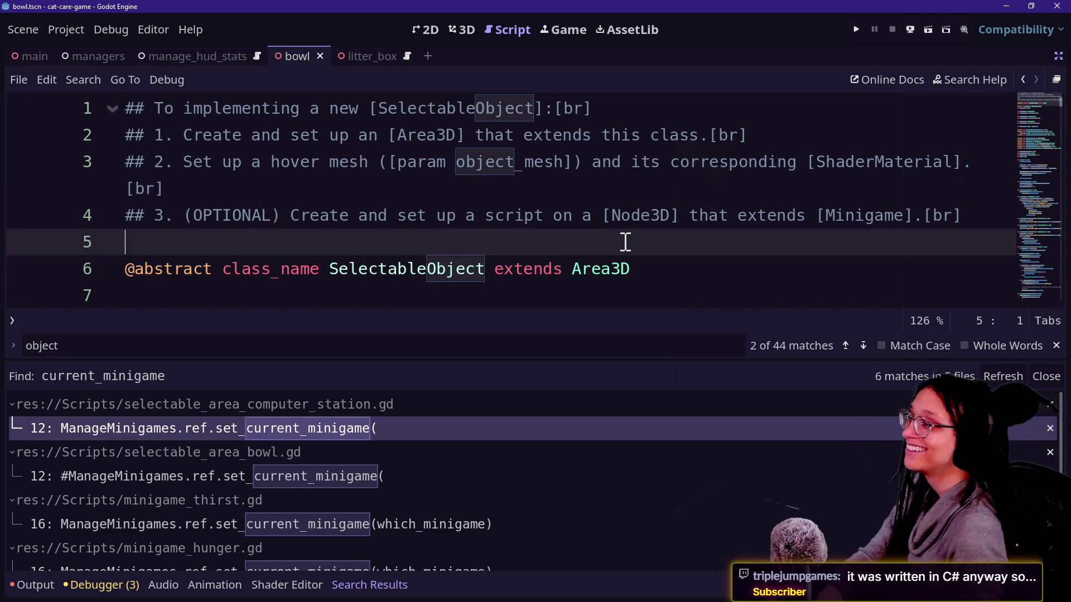
pyautogui.click(435, 268)
pyautogui.click(255, 474)
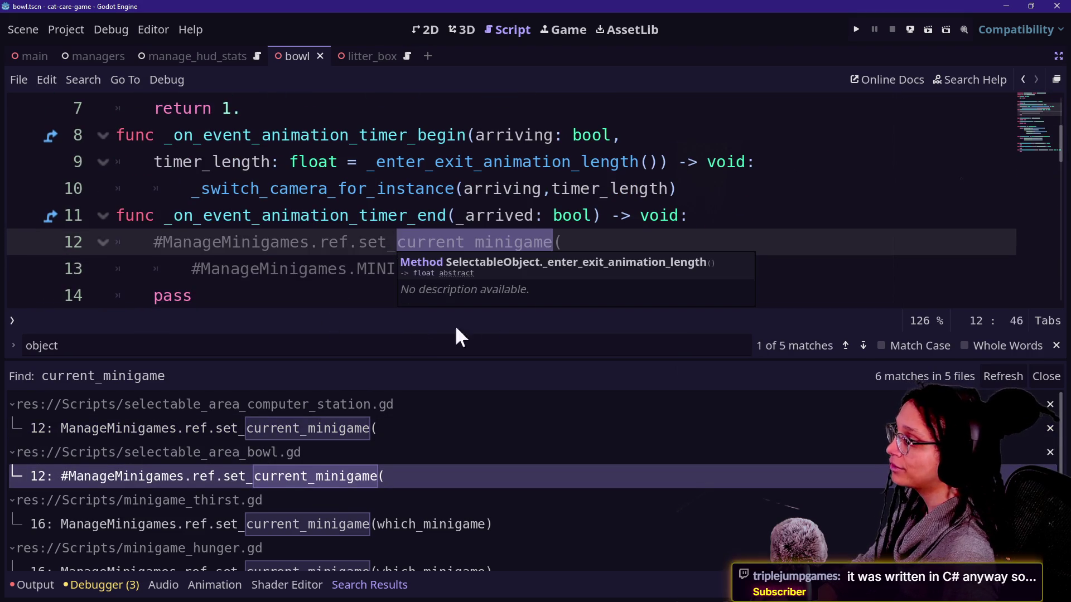
# - Delete the commented-out set_current_minigame lines from the bowl script and save
pyautogui.click(350, 267)
pyautogui.moveTo(596, 262)
pyautogui.mouseDown()
pyautogui.moveTo(267, 216)
pyautogui.moveTo(335, 240)
pyautogui.moveTo(287, 240)
pyautogui.moveTo(593, 193)
pyautogui.moveTo(723, 211)
pyautogui.moveTo(443, 287)
pyautogui.moveTo(120, 248)
pyautogui.moveTo(682, 253)
pyautogui.moveTo(742, 217)
pyautogui.mouseUp()
pyautogui.press('Return')
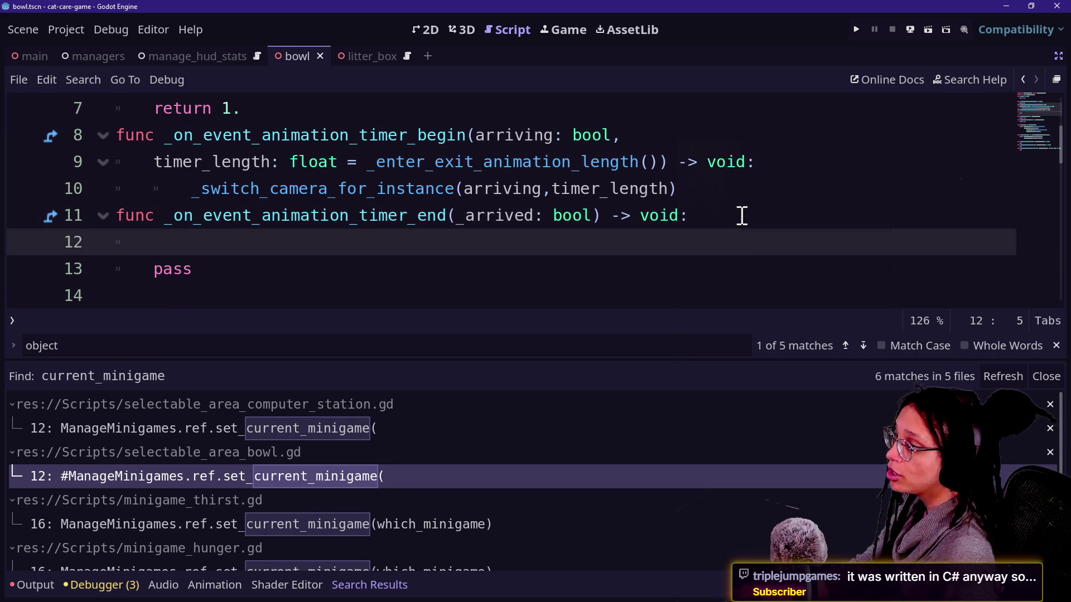
pyautogui.press('Up')
pyautogui.press('Down')
pyautogui.press('BackSpace')
pyautogui.press('BackSpace')
pyautogui.hotkey('ctrl', 's')
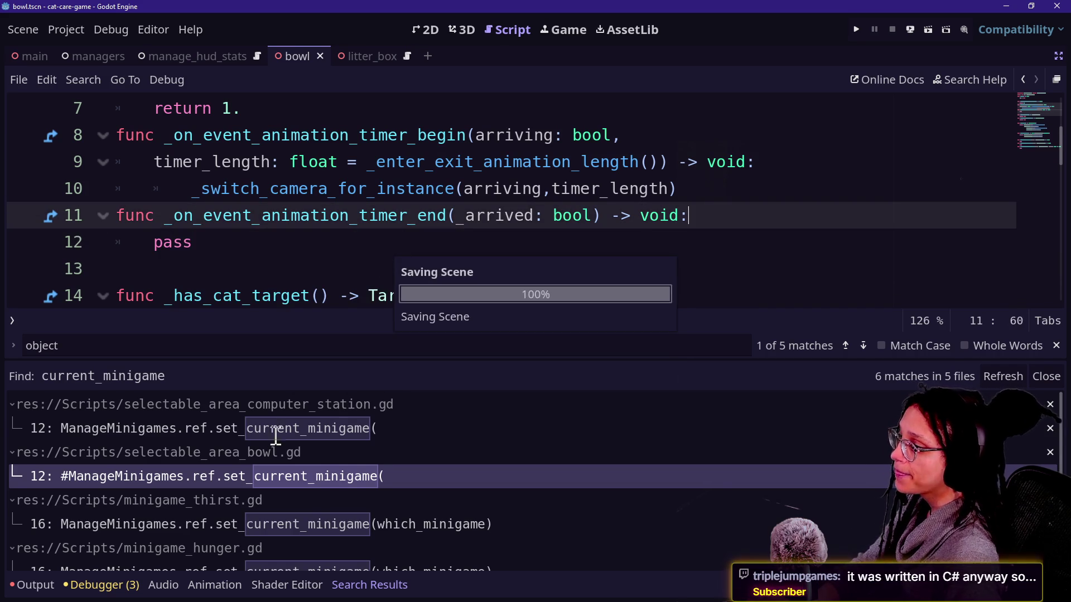
# - In the computer_station script, replace the set_current_minigame call with pass and save
pyautogui.click(274, 431)
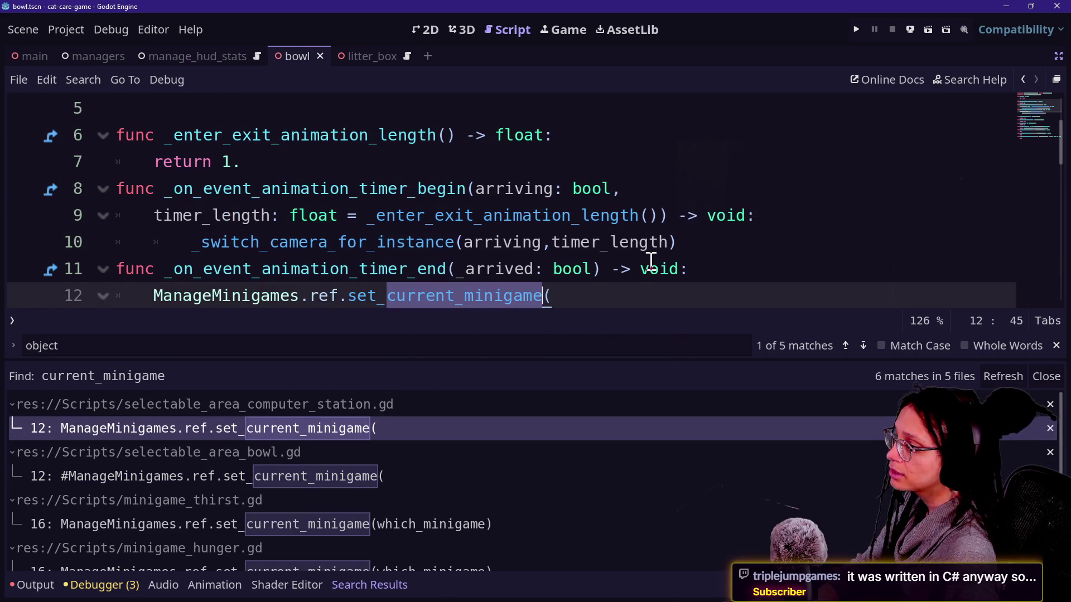
pyautogui.scroll(-1, 646, 260)
pyautogui.moveTo(642, 251); pyautogui.dragTo(760, 192)
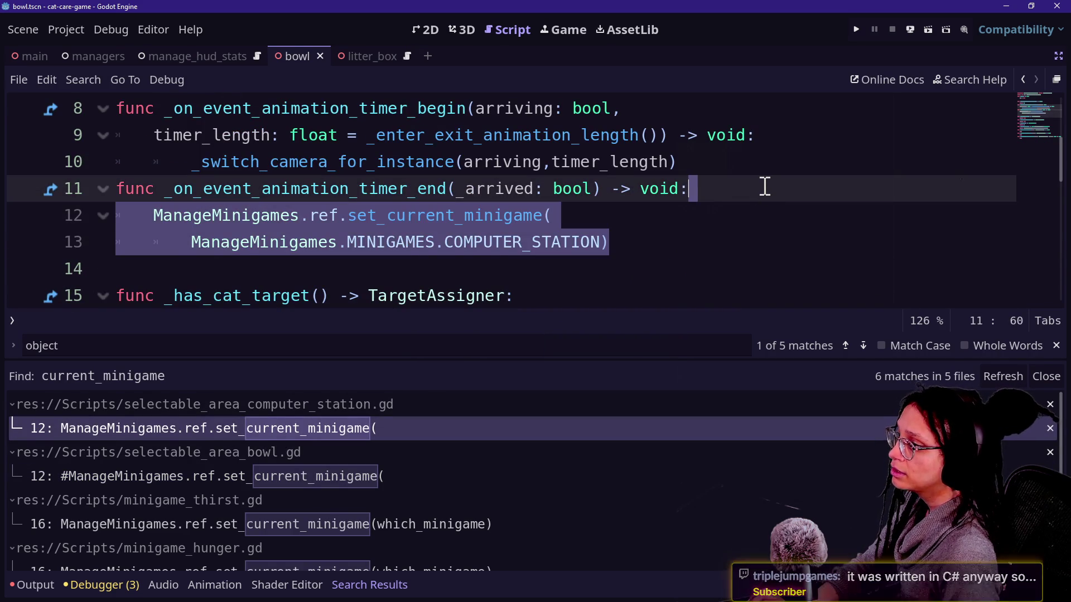
pyautogui.press('BackSpace')
pyautogui.press('Return')
pyautogui.write('pass')
pyautogui.hotkey('ctrl', 's')
# - In the thirst minigame, drop the which_minigame parameter and replace the call with pass
pyautogui.click(329, 514)
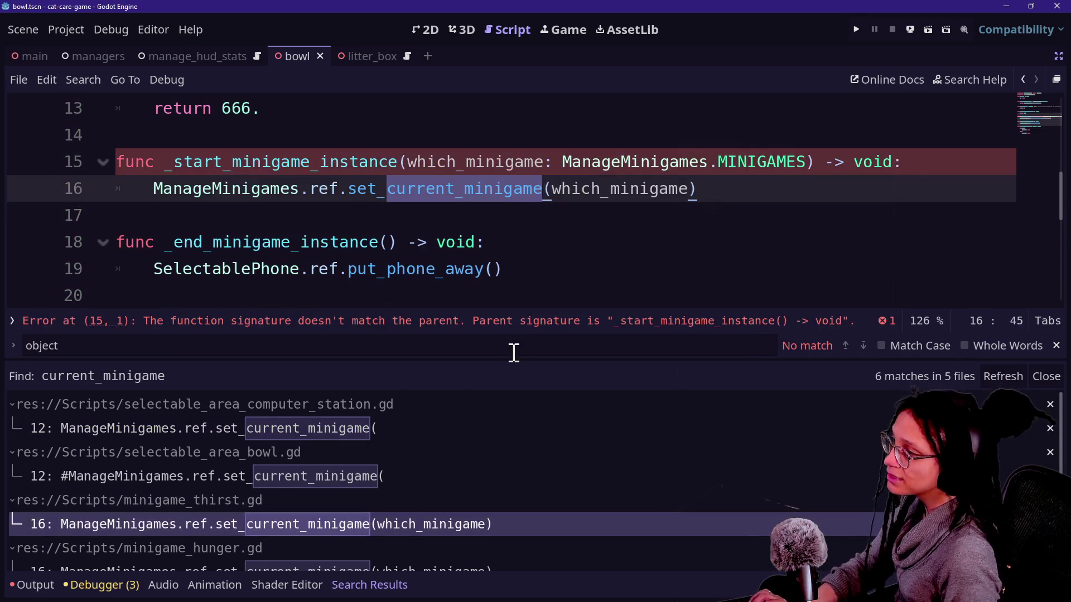
pyautogui.moveTo(827, 189); pyautogui.dragTo(415, 189)
pyautogui.press('BackSpace')
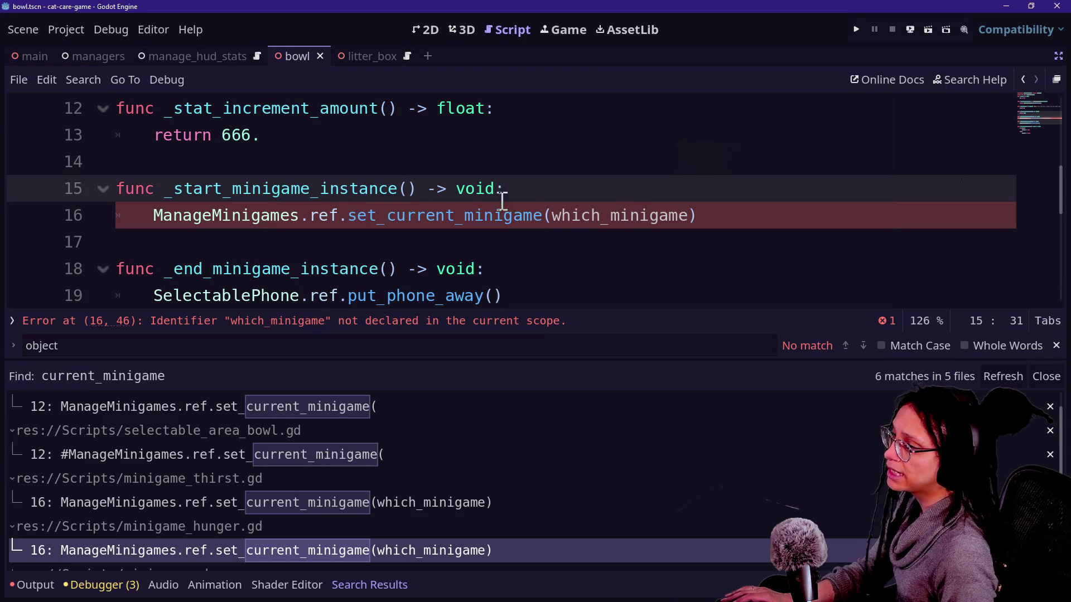
pyautogui.moveTo(736, 221)
pyautogui.mouseDown()
pyautogui.moveTo(708, 160)
pyautogui.moveTo(706, 200)
pyautogui.mouseUp()
pyautogui.press('Return')
pyautogui.write('pass')
pyautogui.click(419, 142)
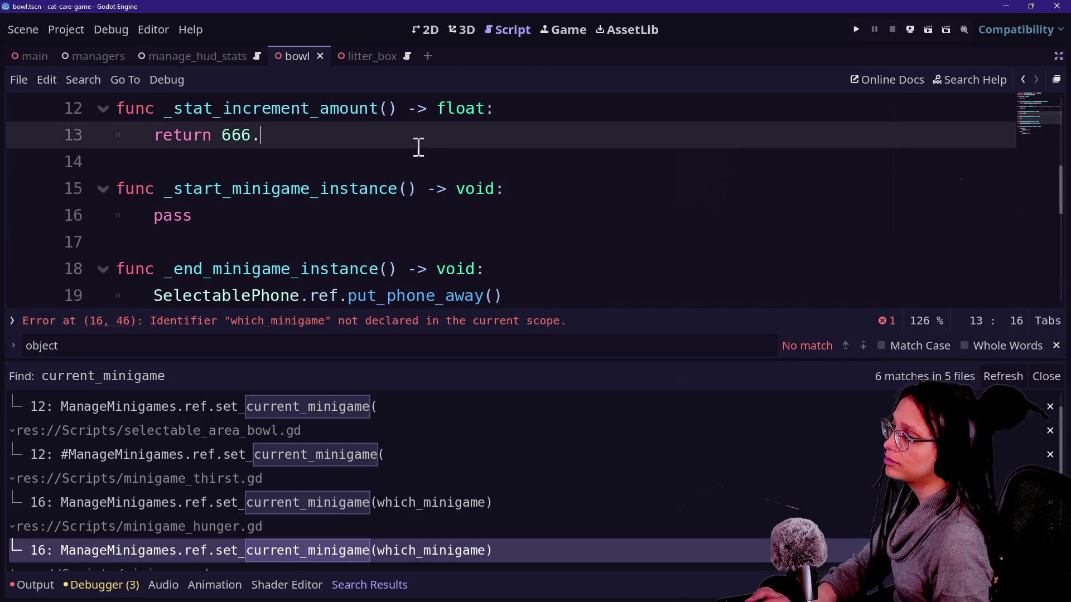
# - Save the thirst script and open minigame.gd at its line 32 match
pyautogui.hotkey('ctrl', 's')
pyautogui.scroll(-3, 350, 544)
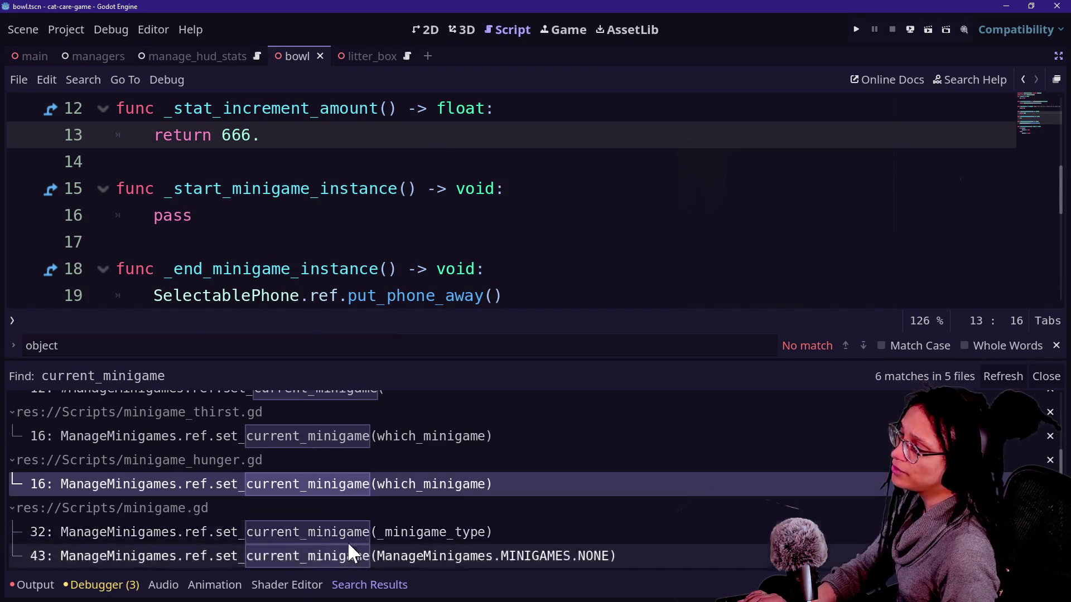
pyautogui.click(346, 539)
pyautogui.click(481, 260)
pyautogui.scroll(-1, 584, 290)
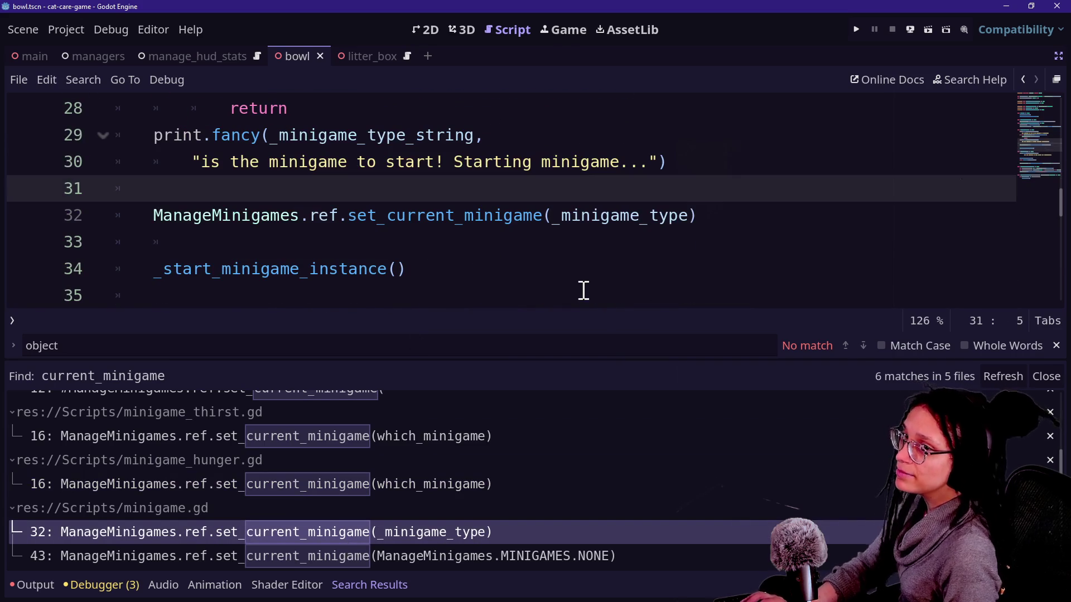
pyautogui.click(516, 231)
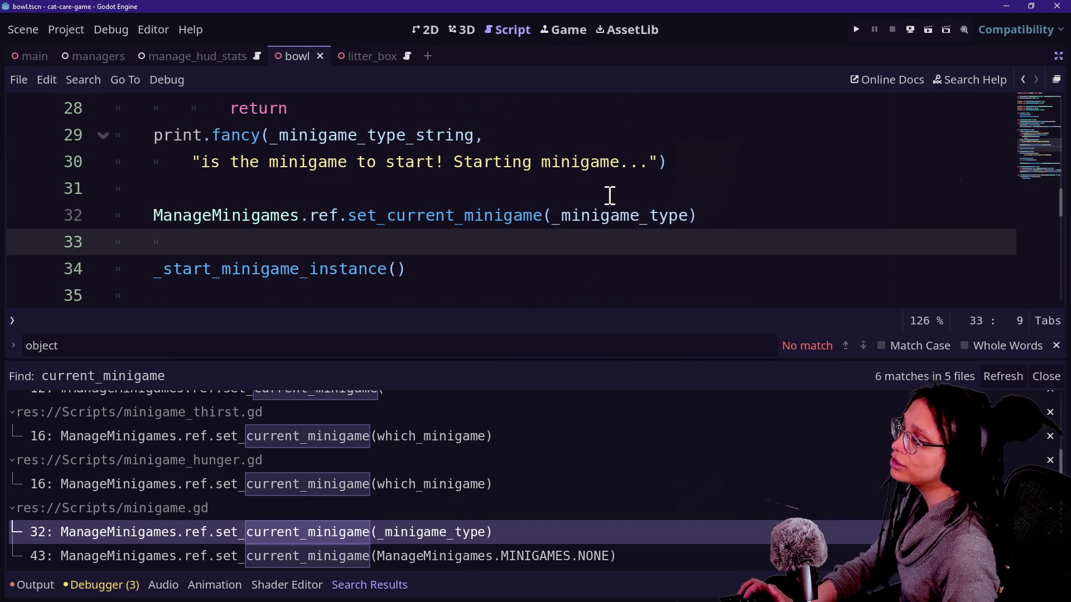
pyautogui.click(723, 214)
pyautogui.click(707, 190)
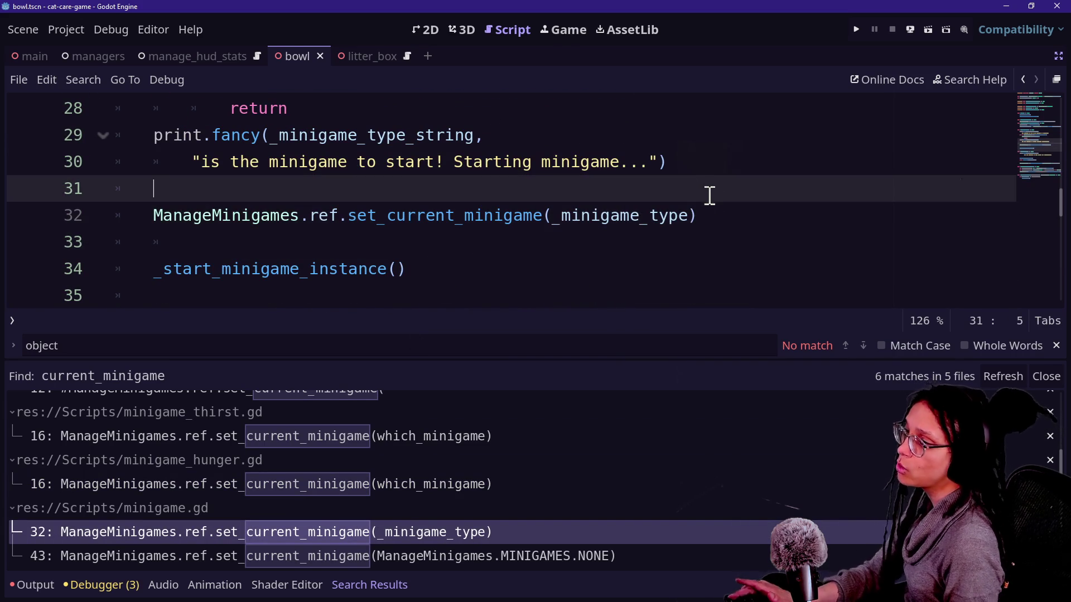
# - Inspect the _minigame_type argument in the set_current_minigame line and its documentation
pyautogui.tripleClick(722, 217)
pyautogui.click(717, 218)
pyautogui.click(677, 214)
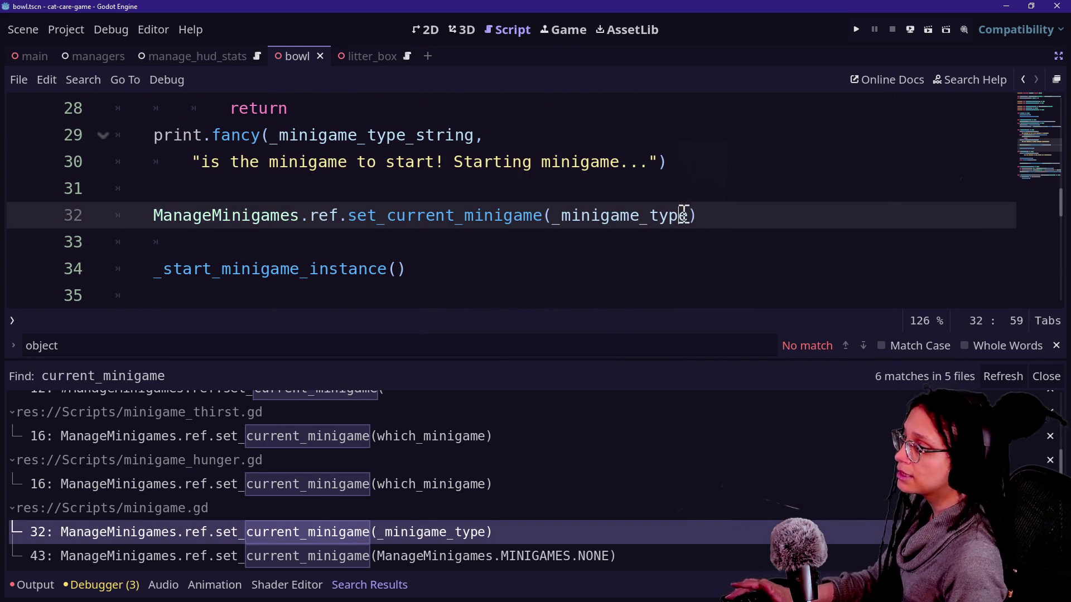
pyautogui.moveTo(681, 215); pyautogui.dragTo(610, 212)
pyautogui.click(608, 205)
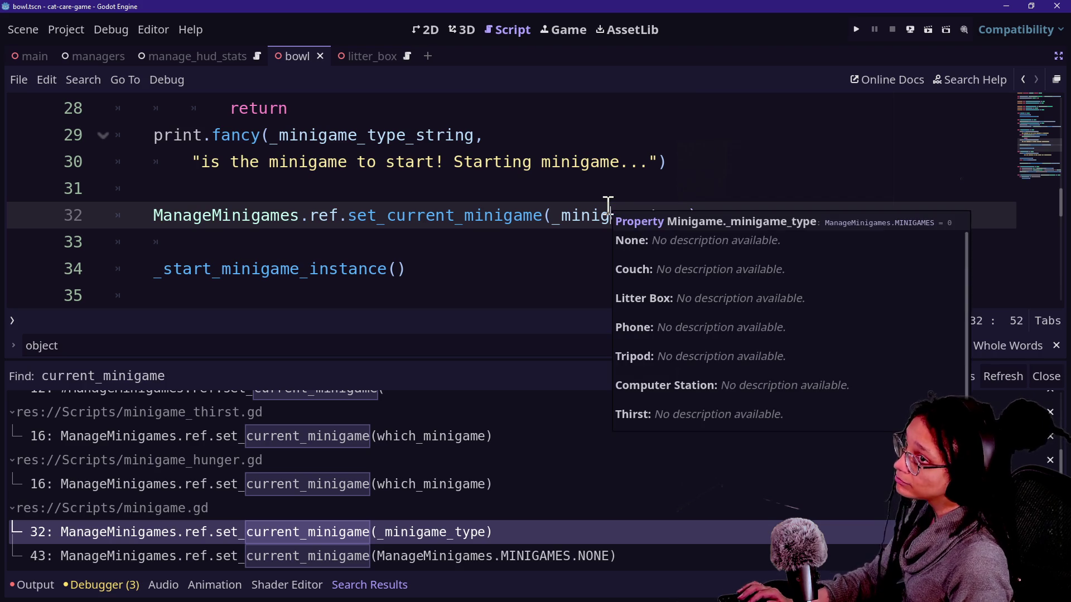
pyautogui.click(605, 197)
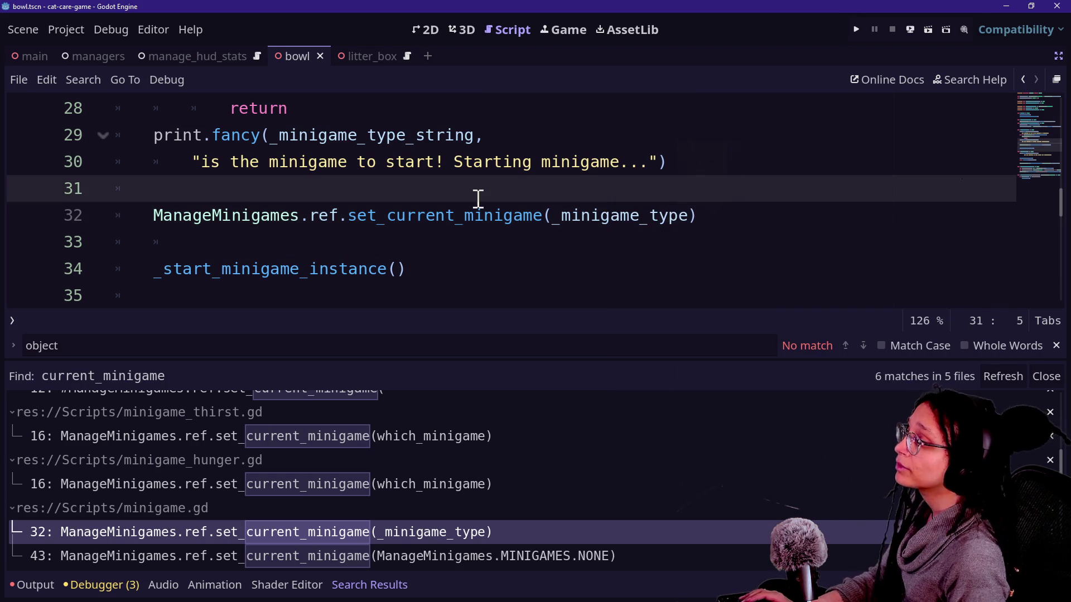
# - Hide the bottom panel and scroll up to the start_minigame function
pyautogui.hotkey('alt', 'o')
pyautogui.hotkey('alt', 'o')
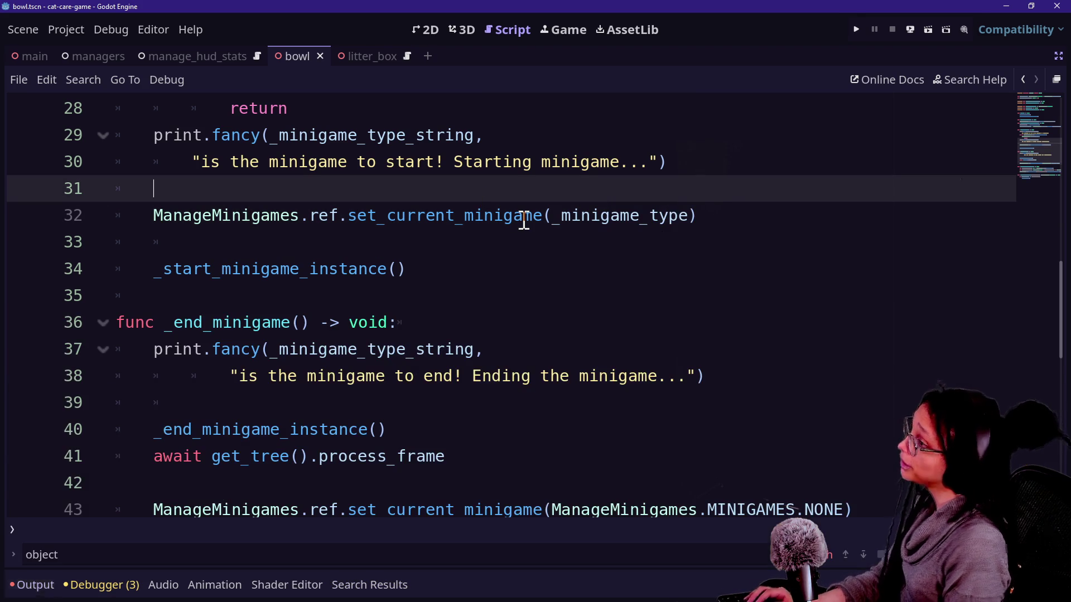
pyautogui.scroll(1, 525, 220)
pyautogui.scroll(1, 524, 221)
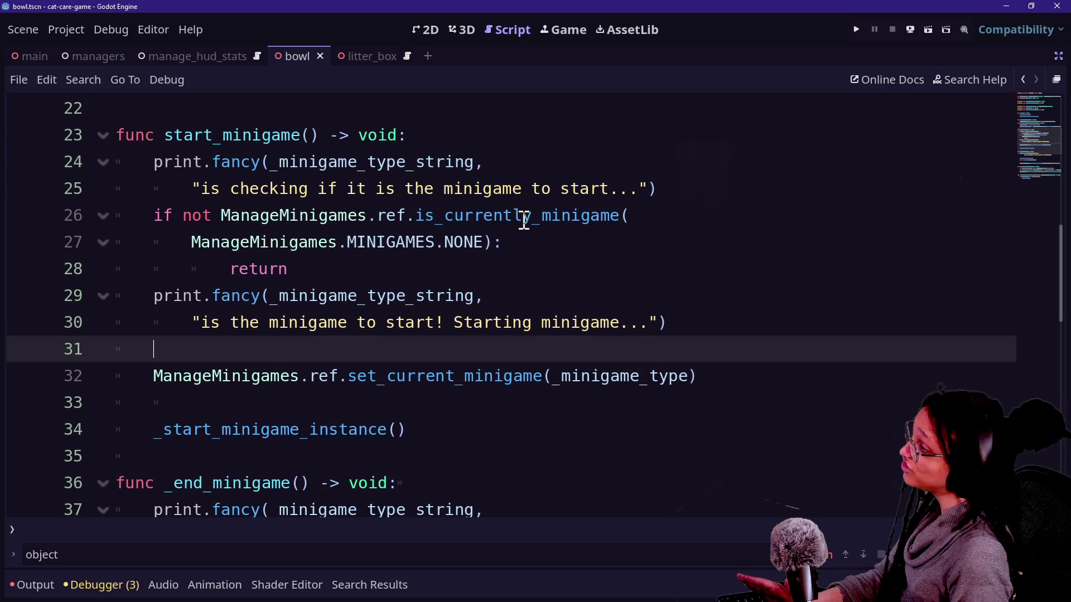
pyautogui.click(727, 380)
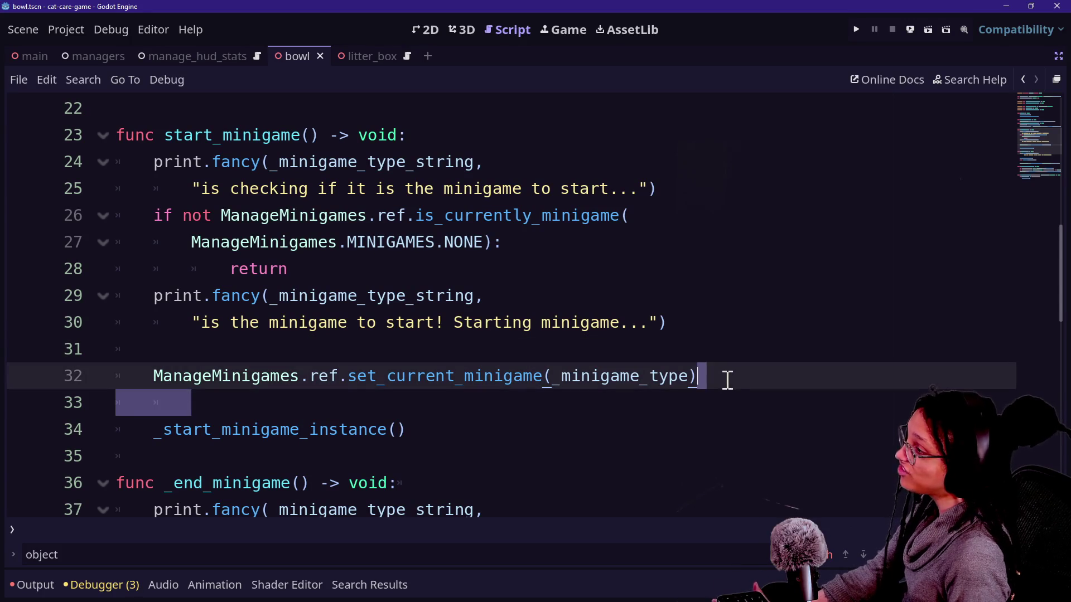
# - Delete the set_current_minigame line from start_minigame and save
pyautogui.moveTo(726, 376); pyautogui.dragTo(726, 355)
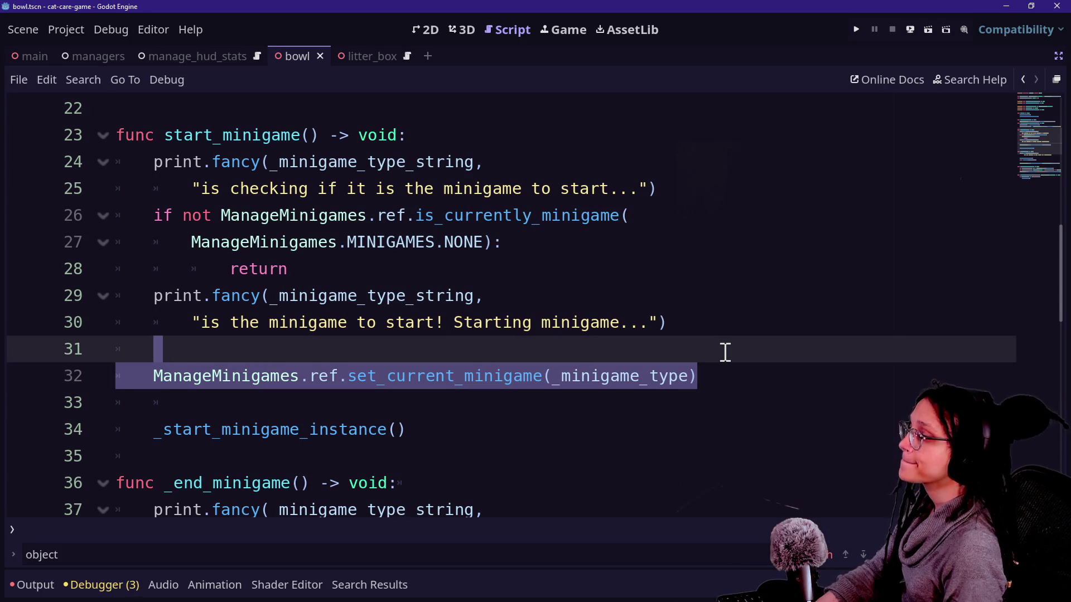
pyautogui.press('BackSpace')
pyautogui.press('BackSpace')
pyautogui.press('BackSpace')
pyautogui.hotkey('ctrl', 's')
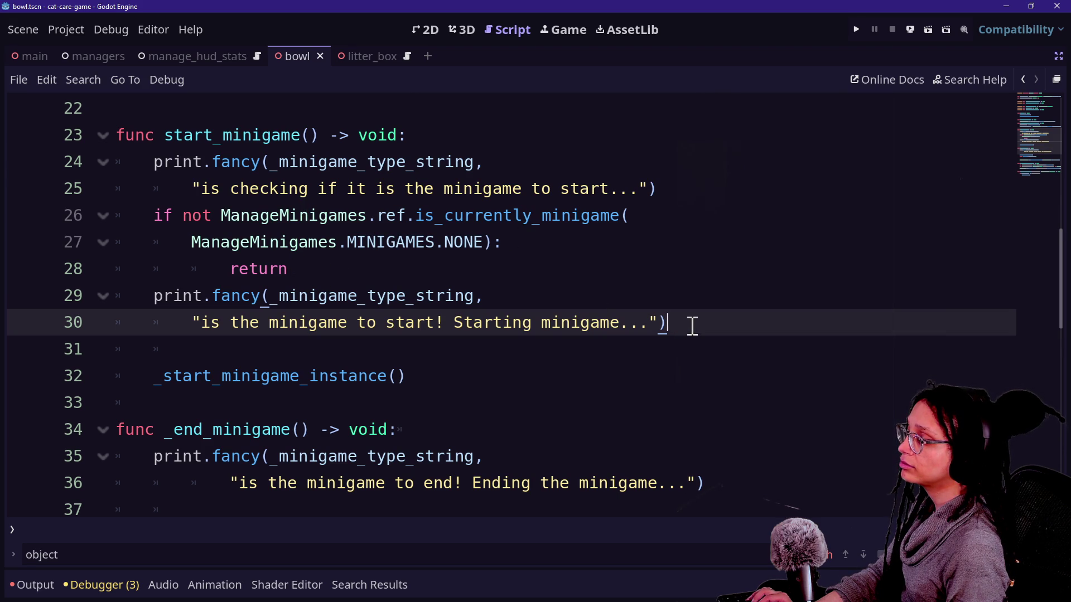
# - Delete start_minigame's print and NONE-check lines, save, and show the Output log
pyautogui.click(251, 223)
pyautogui.click(561, 263)
pyautogui.moveTo(585, 356); pyautogui.dragTo(636, 144)
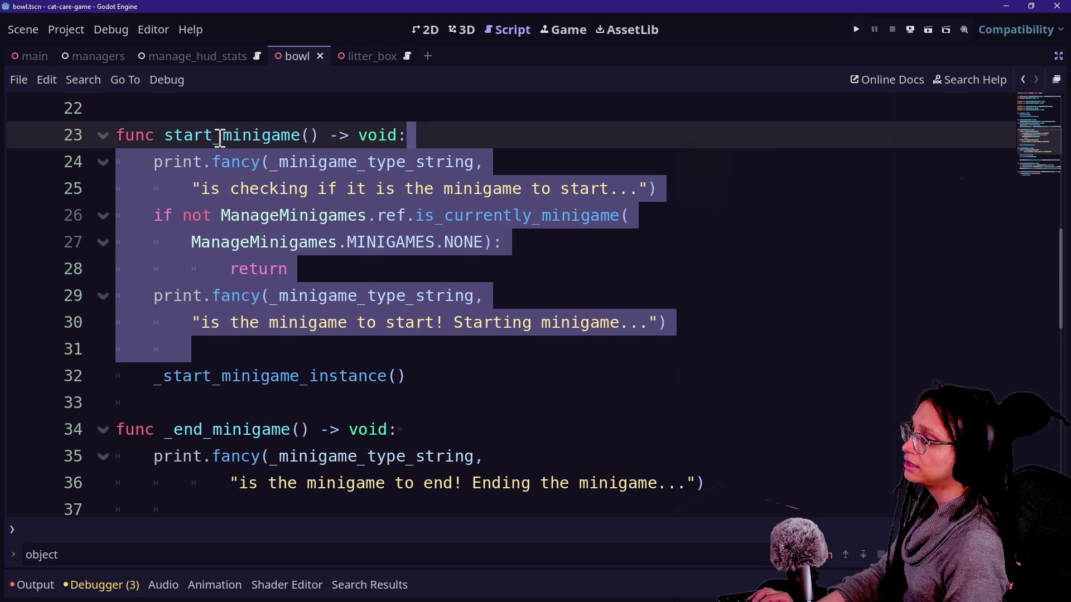
pyautogui.press('BackSpace')
pyautogui.hotkey('ctrl', 's')
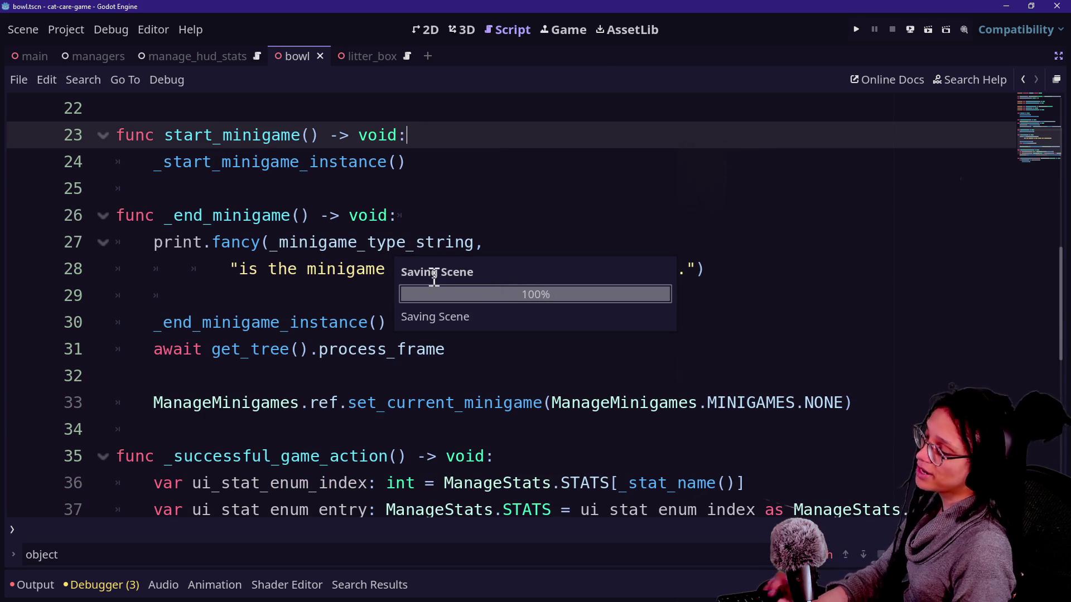
pyautogui.click(416, 296)
pyautogui.click(394, 323)
pyautogui.click(437, 303)
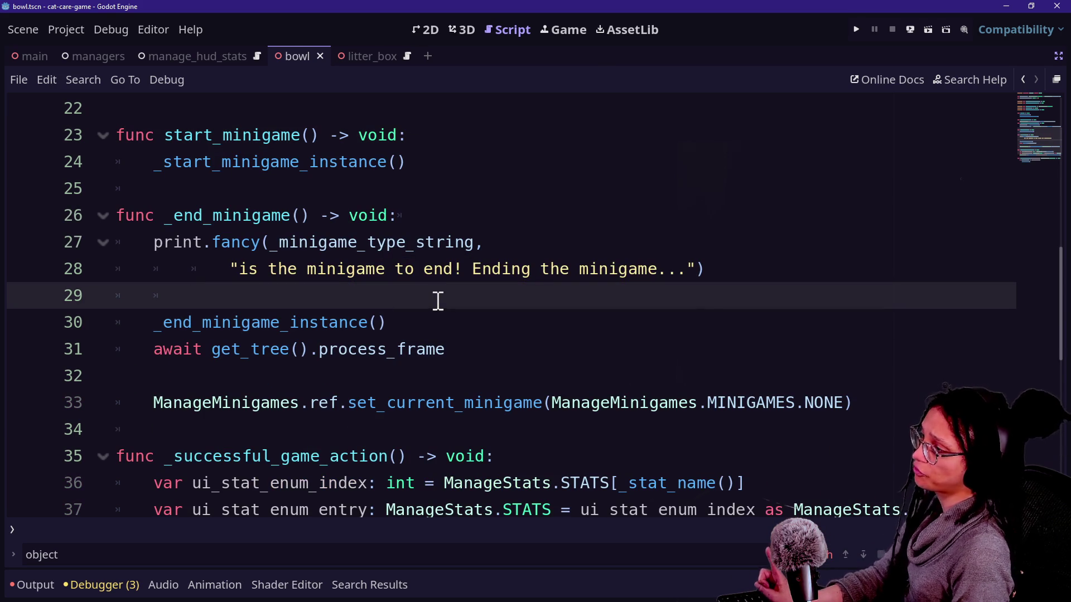
pyautogui.click(54, 586)
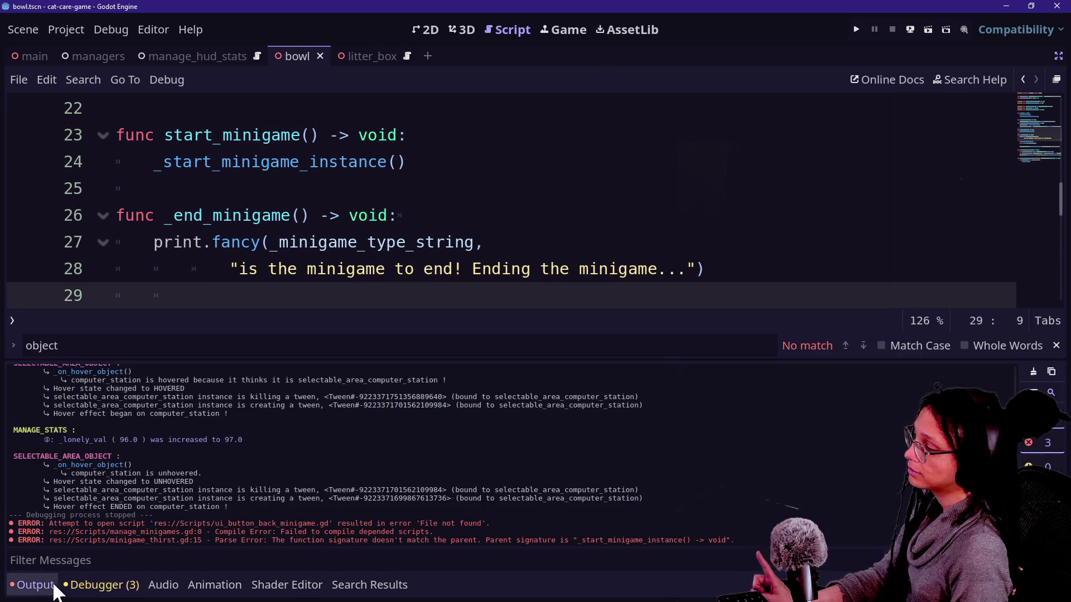
# - Refresh the current_minigame search results and jump to the remaining minigame.gd line 33 match
pyautogui.click(376, 596)
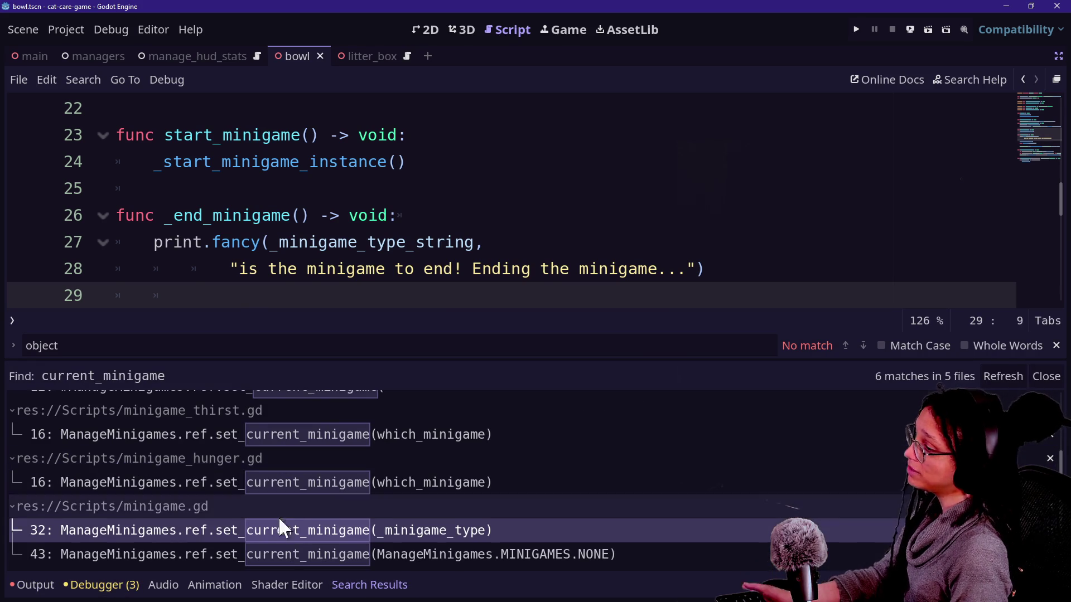
pyautogui.click(292, 555)
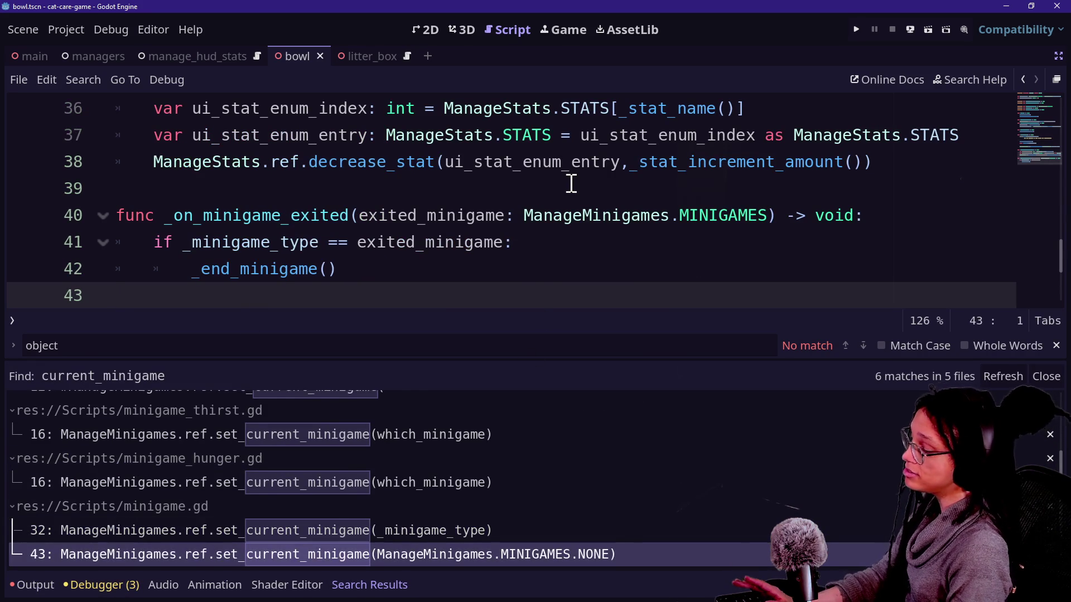
pyautogui.hotkey('ctrl', 'j')
pyautogui.hotkey('ctrl', 's')
pyautogui.click(336, 584)
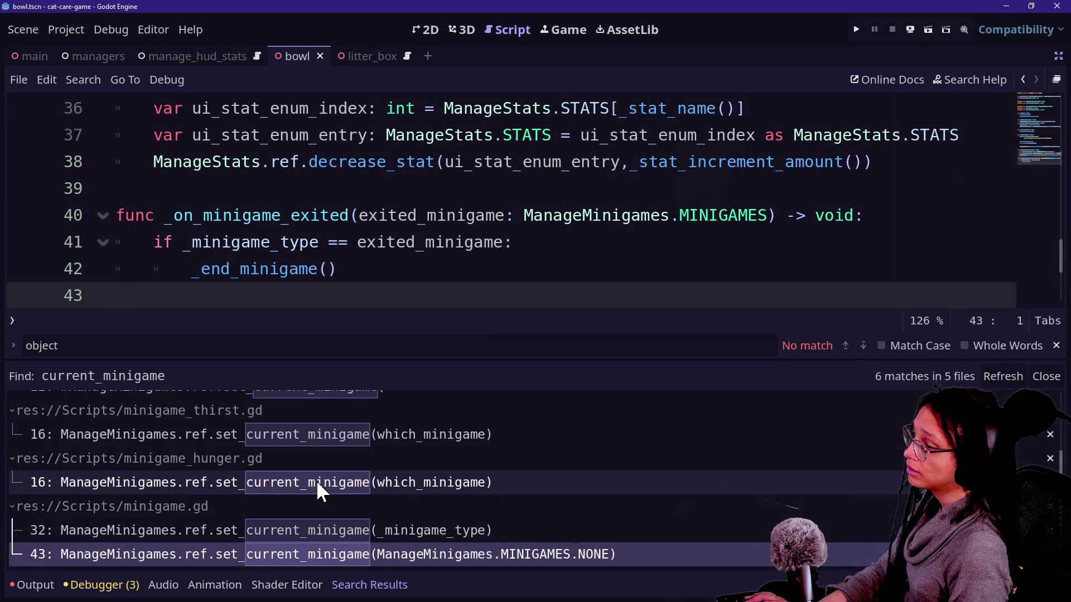
pyautogui.click(1003, 377)
pyautogui.click(578, 429)
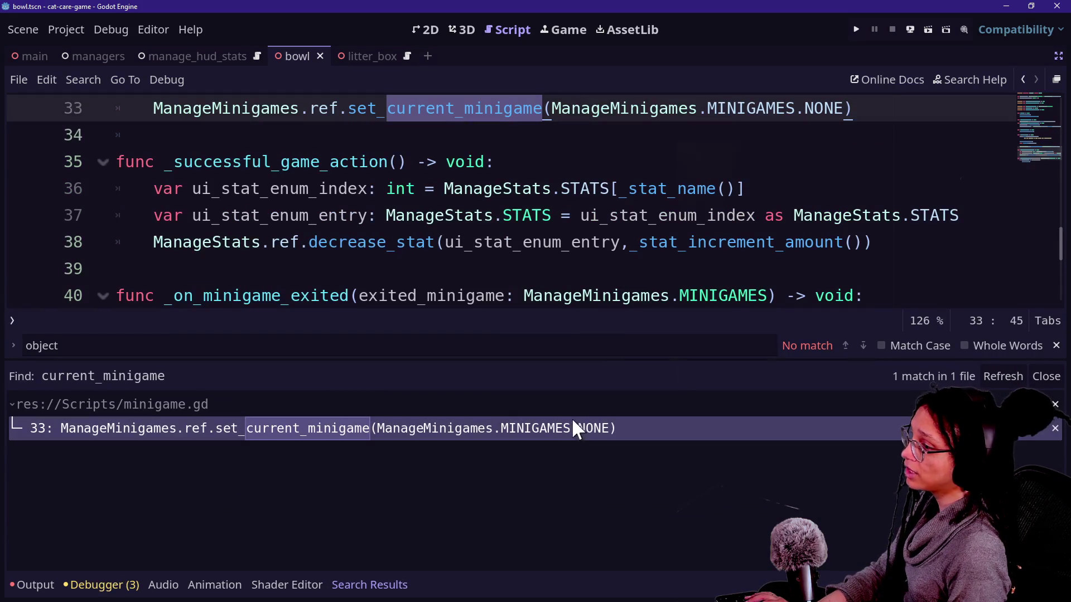
pyautogui.hotkey('ctrl', 'j')
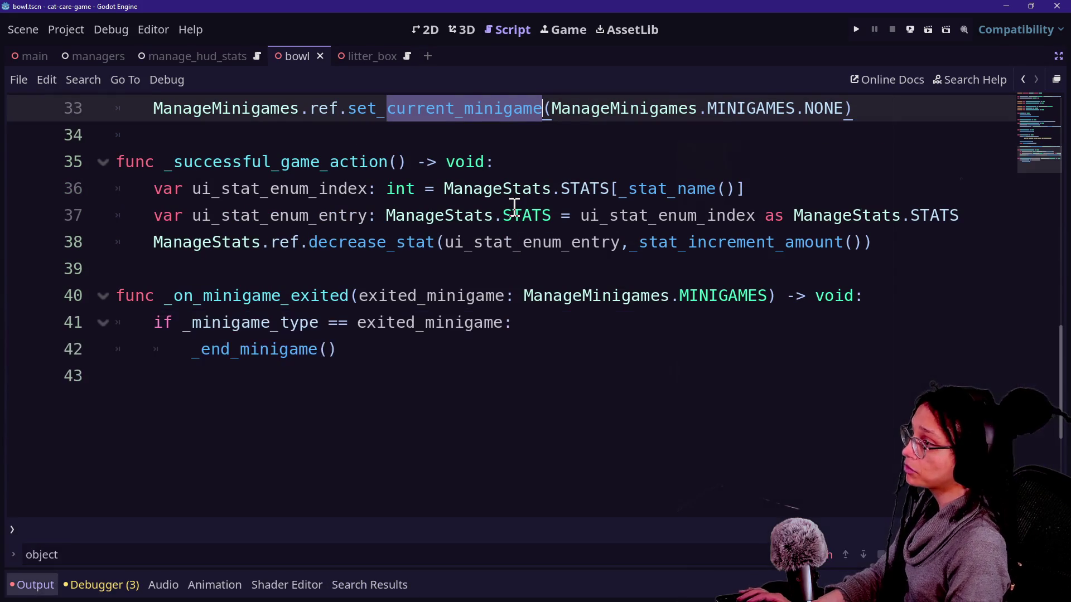
pyautogui.scroll(2, 514, 207)
# - Delete the set_current_minigame(NONE) and frame-wait lines from _end_minigame, save, and run the game
pyautogui.click(827, 326)
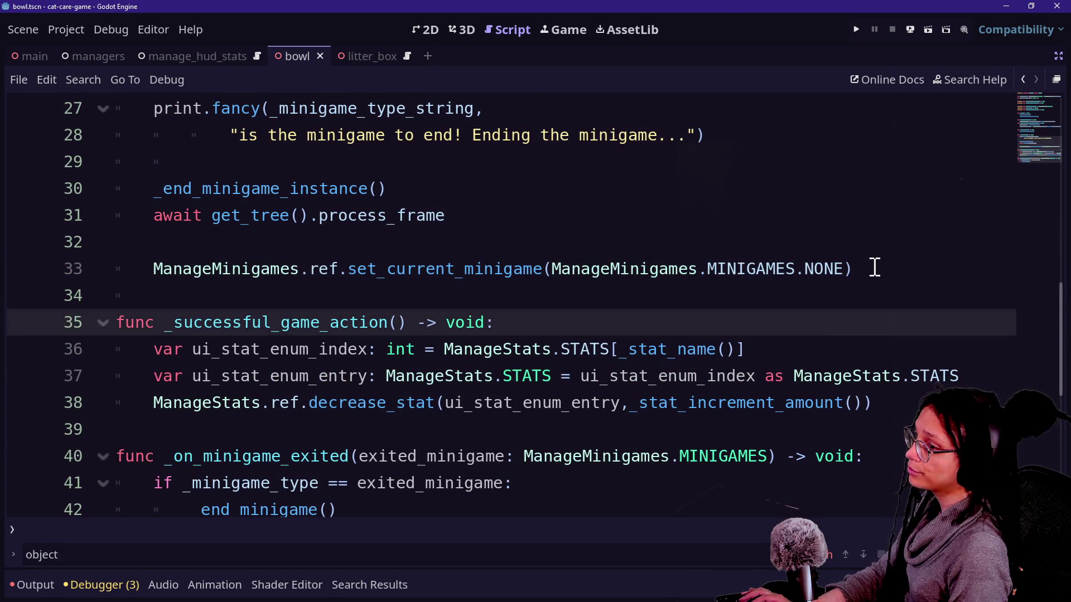
pyautogui.moveTo(875, 267); pyautogui.dragTo(875, 253)
pyautogui.hotkey('ctrl', 'shift', 'k')
pyautogui.press('Up')
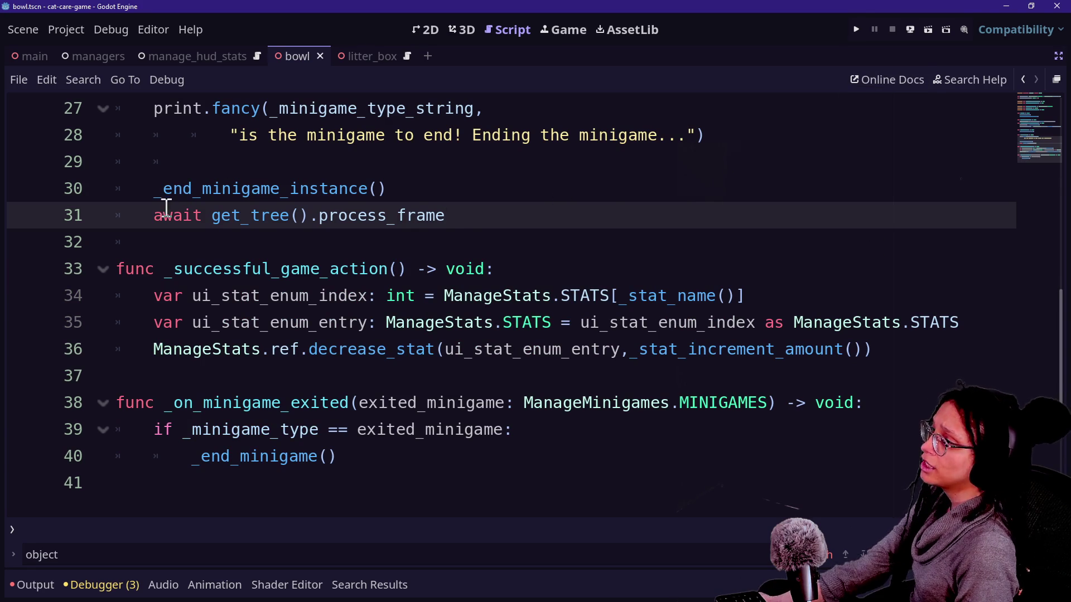
pyautogui.moveTo(543, 210); pyautogui.dragTo(162, 210)
pyautogui.click(271, 216)
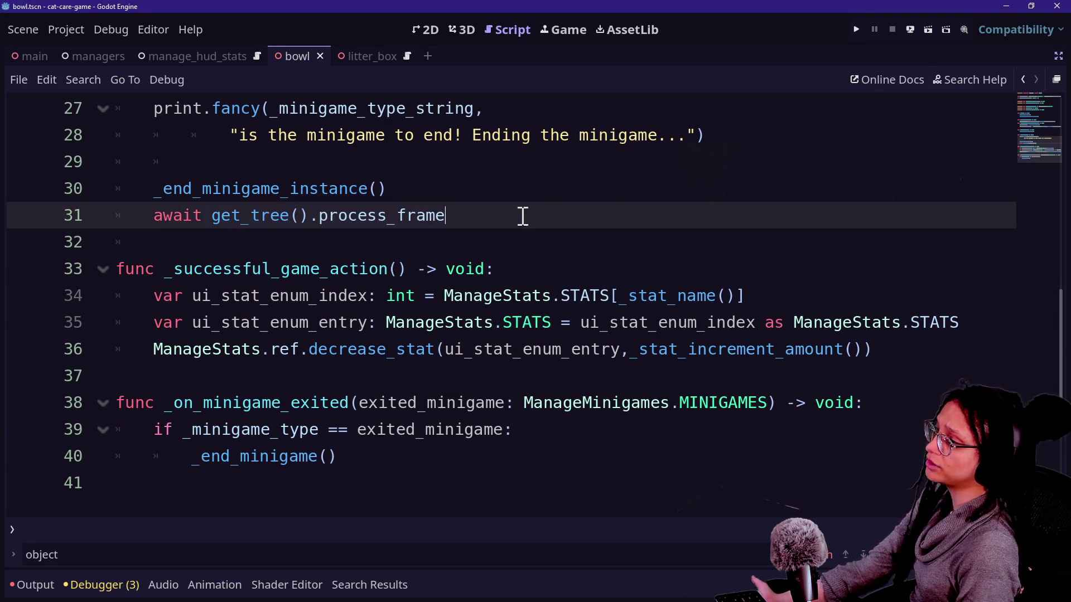
pyautogui.hotkey('ctrl', 'x')
pyautogui.hotkey('ctrl', 's')
pyautogui.hotkey('alt', 'Left')
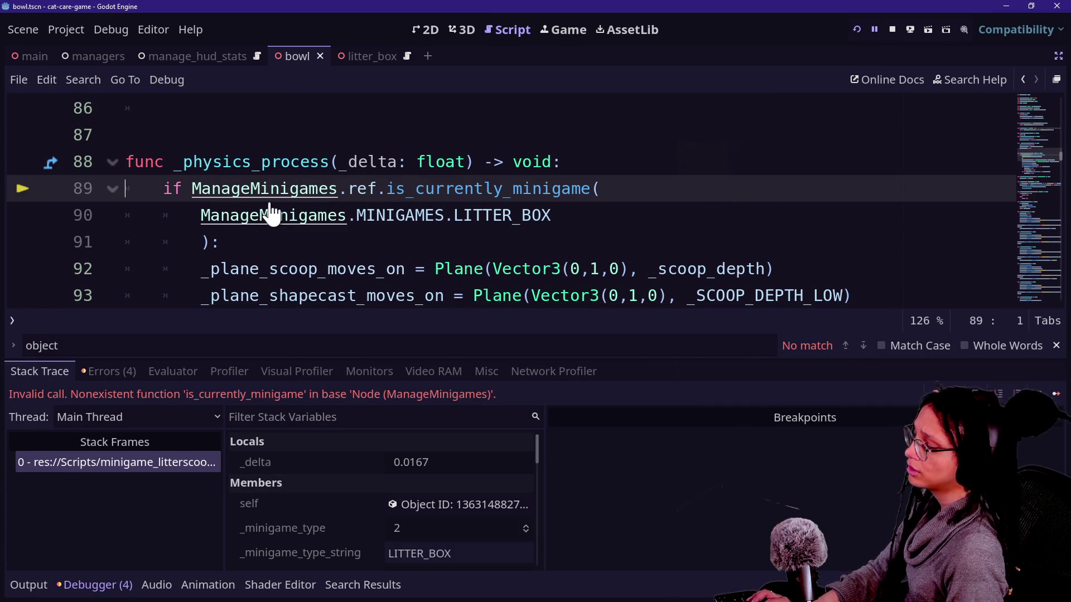
# - Find 'currently_minigame' in files (3 matches, 2 files) and open selectable_area_object.gd line 111
pyautogui.hotkey('ctrl', 'shift', 'f')
pyautogui.write('currently_')
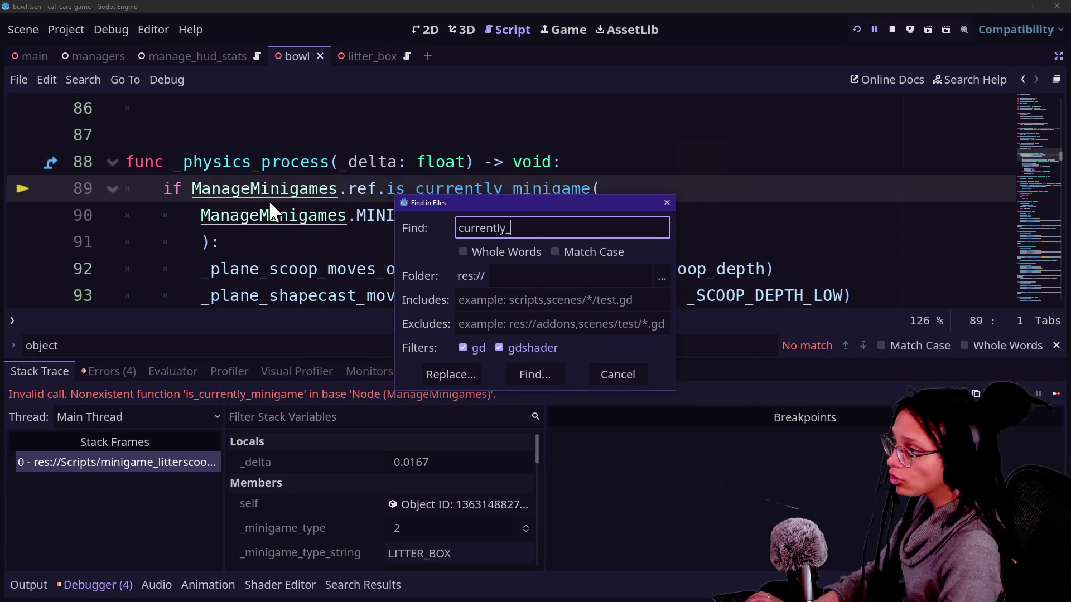
pyautogui.write('game')
pyautogui.press('Return')
pyautogui.click(193, 409)
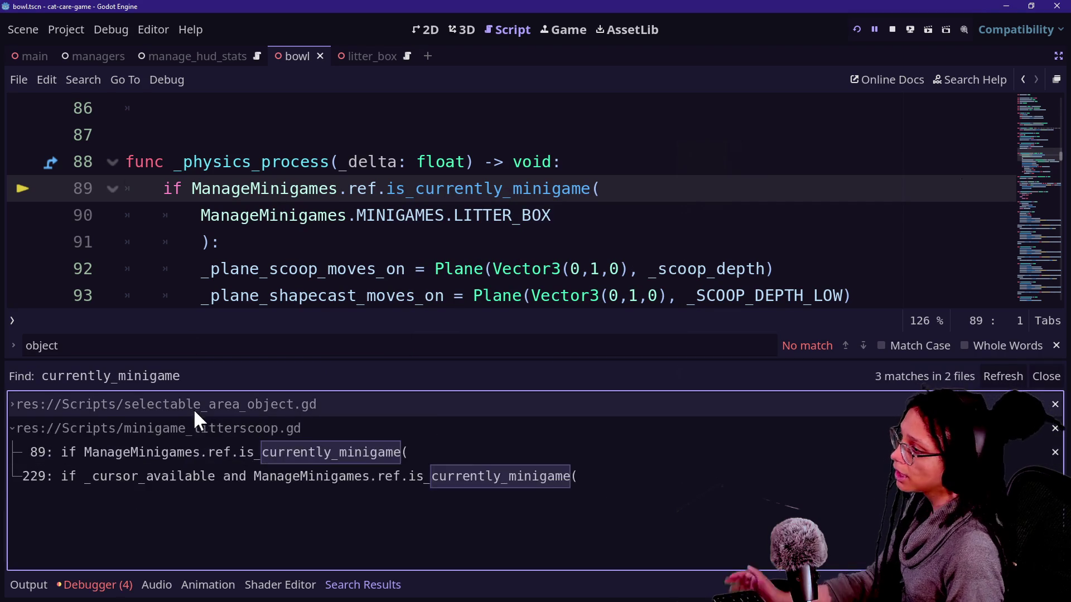
pyautogui.click(187, 414)
pyautogui.click(190, 419)
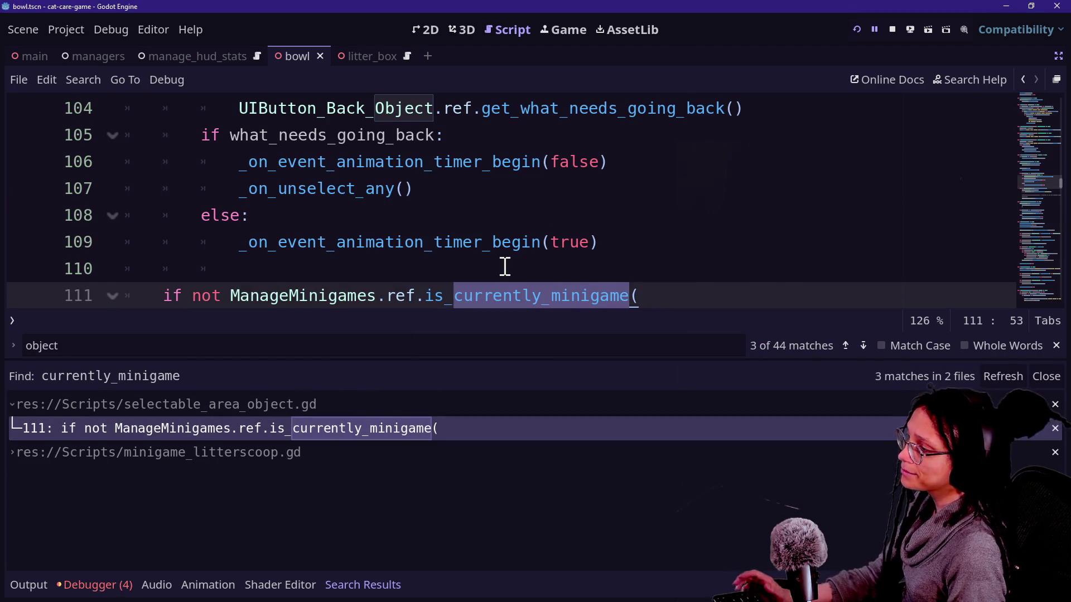
# - Hide the bottom panel and try deleting the minigame condition on lines 111–112
pyautogui.click(504, 265)
pyautogui.hotkey('alt', 'o')
pyautogui.hotkey('alt', 'o')
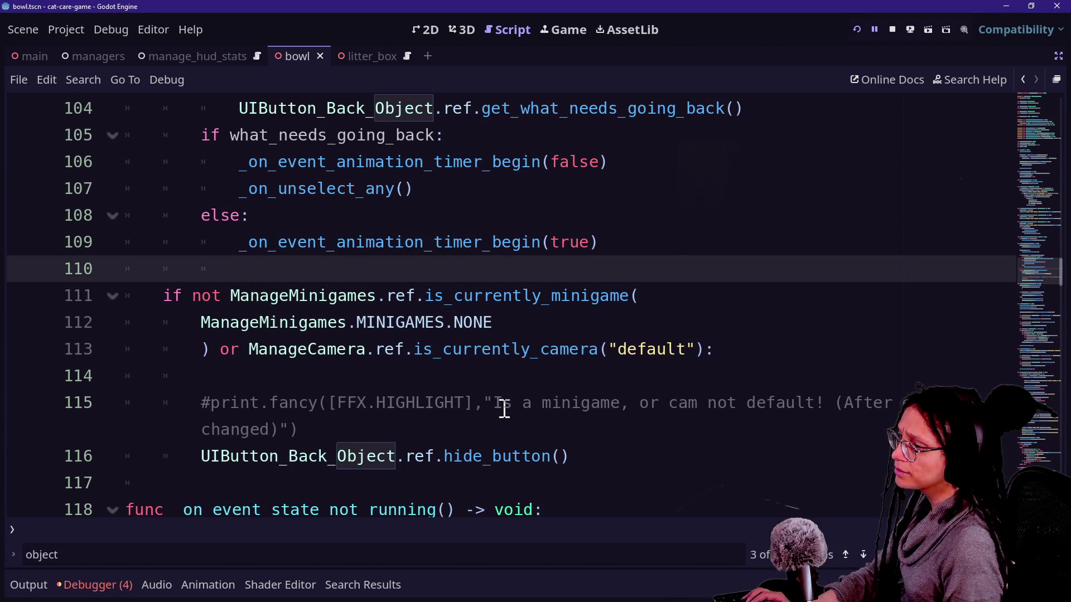
pyautogui.click(408, 349)
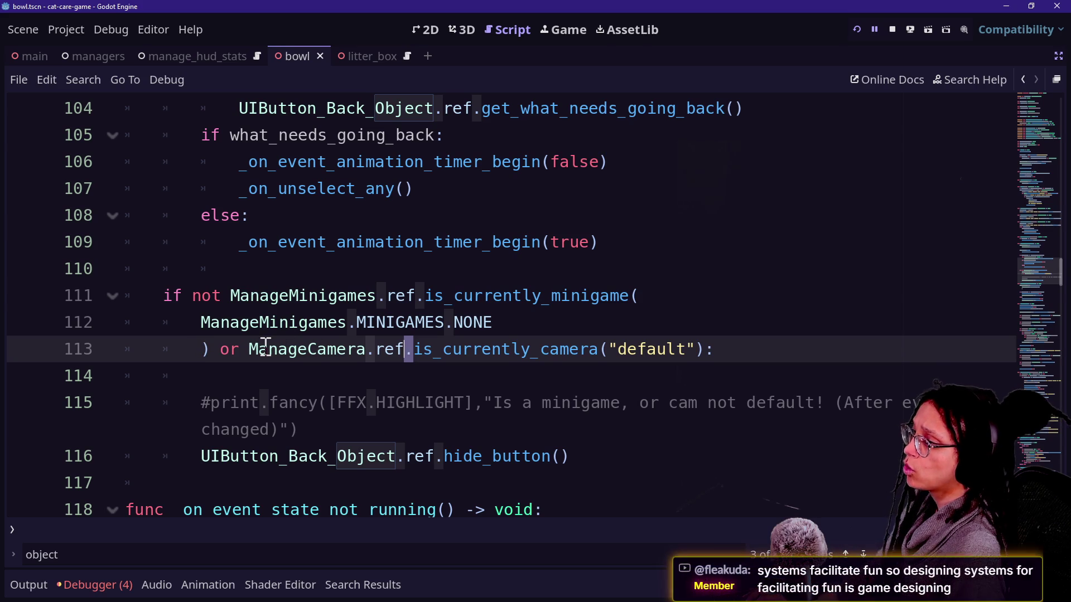
pyautogui.moveTo(164, 286); pyautogui.dragTo(569, 318)
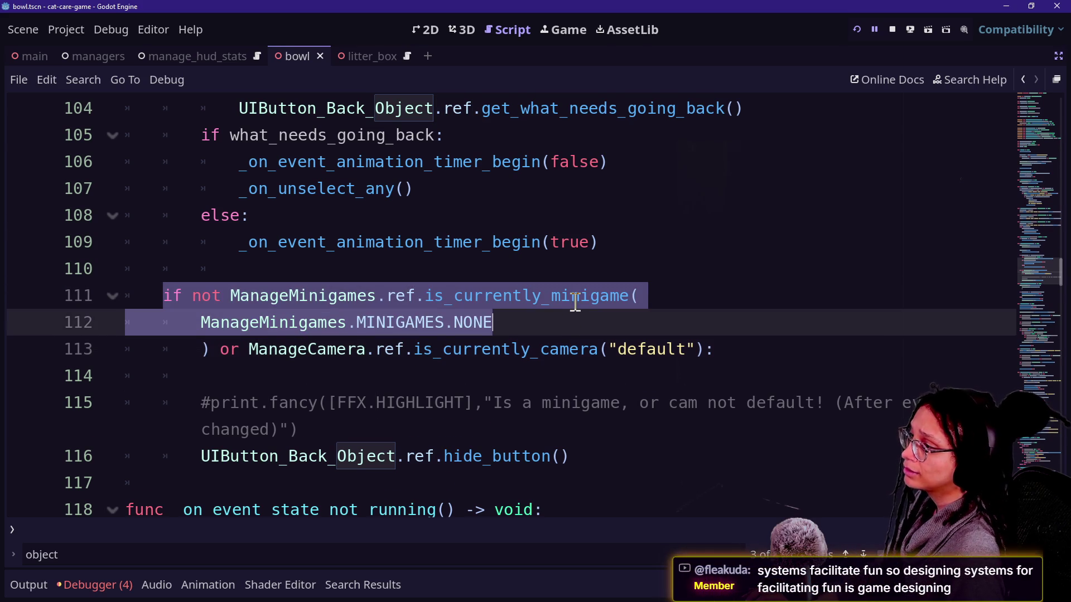
pyautogui.press('BackSpace')
pyautogui.press('Delete')
pyautogui.press('Delete')
pyautogui.press('Delete')
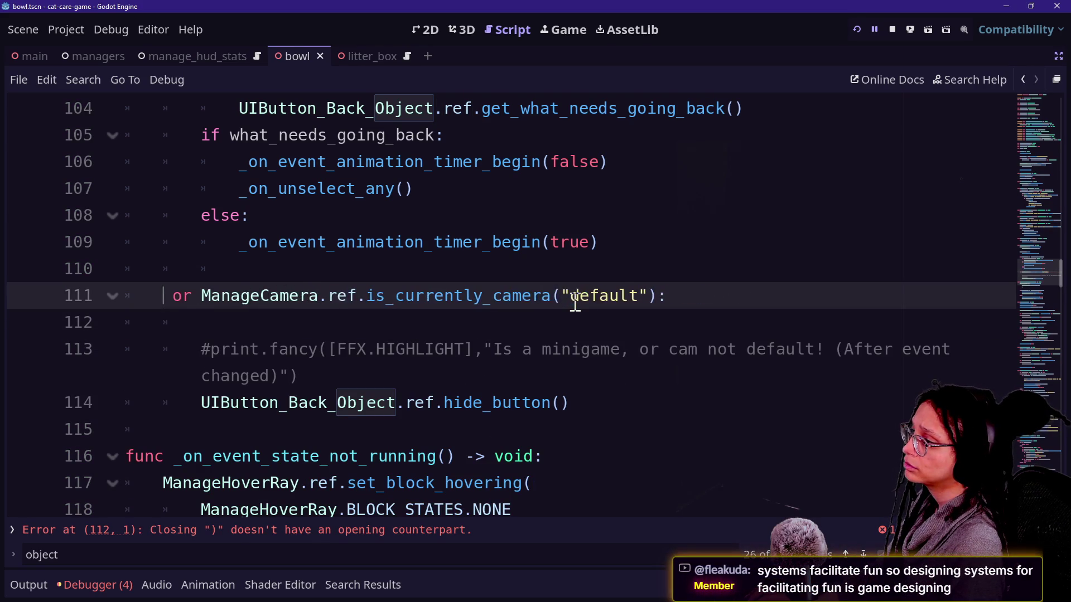
pyautogui.write('uif')
# - Undo the deletion and return to the is_currently_minigame check on line 89
pyautogui.hotkey('ctrl', 'z')
pyautogui.hotkey('ctrl', 'z')
pyautogui.hotkey('ctrl', 'z')
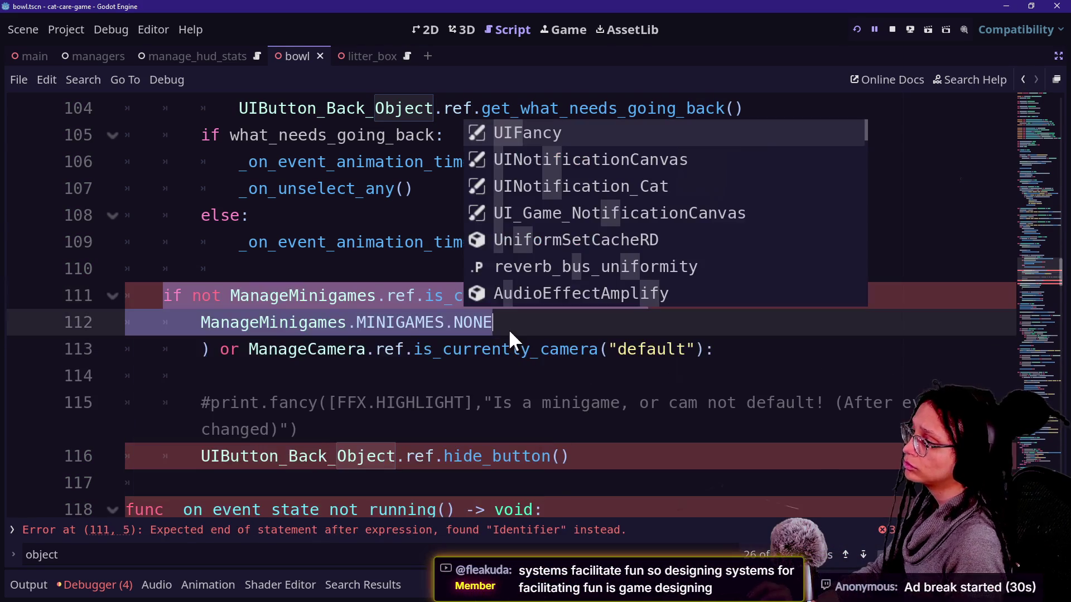
pyautogui.hotkey('ctrl', 'z')
pyautogui.hotkey('ctrl', 'z')
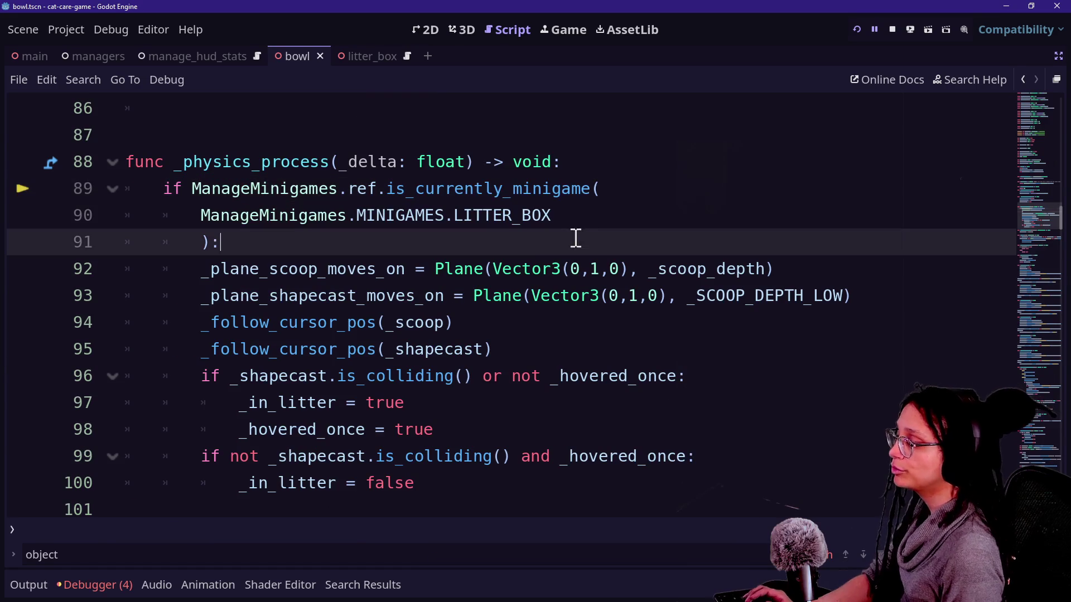
pyautogui.click(192, 190)
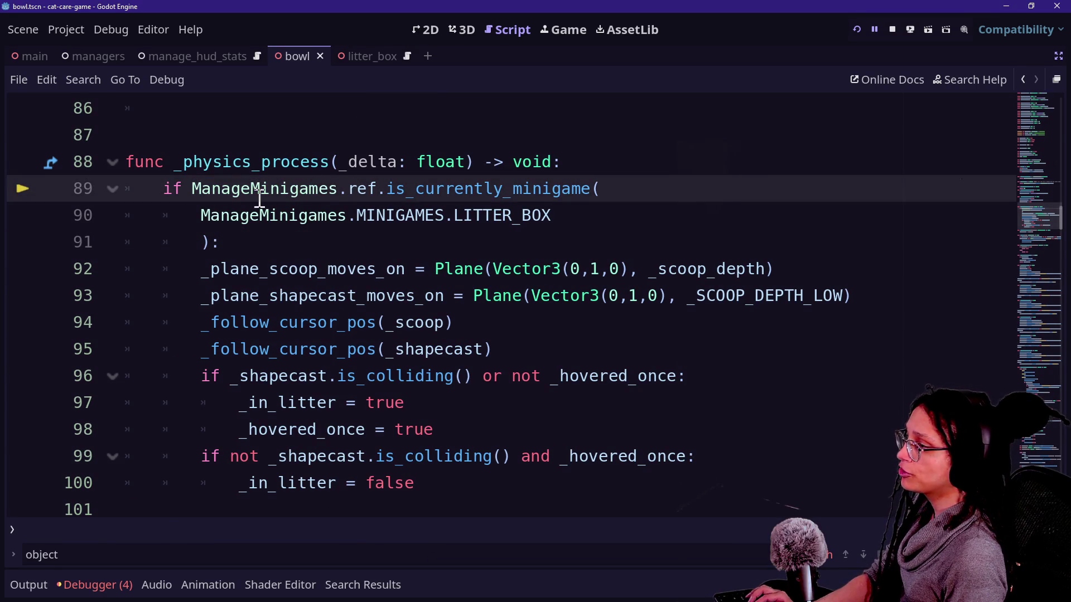
pyautogui.click(268, 226)
pyautogui.click(268, 238)
pyautogui.moveTo(268, 239); pyautogui.dragTo(240, 219)
pyautogui.click(236, 194)
pyautogui.click(244, 219)
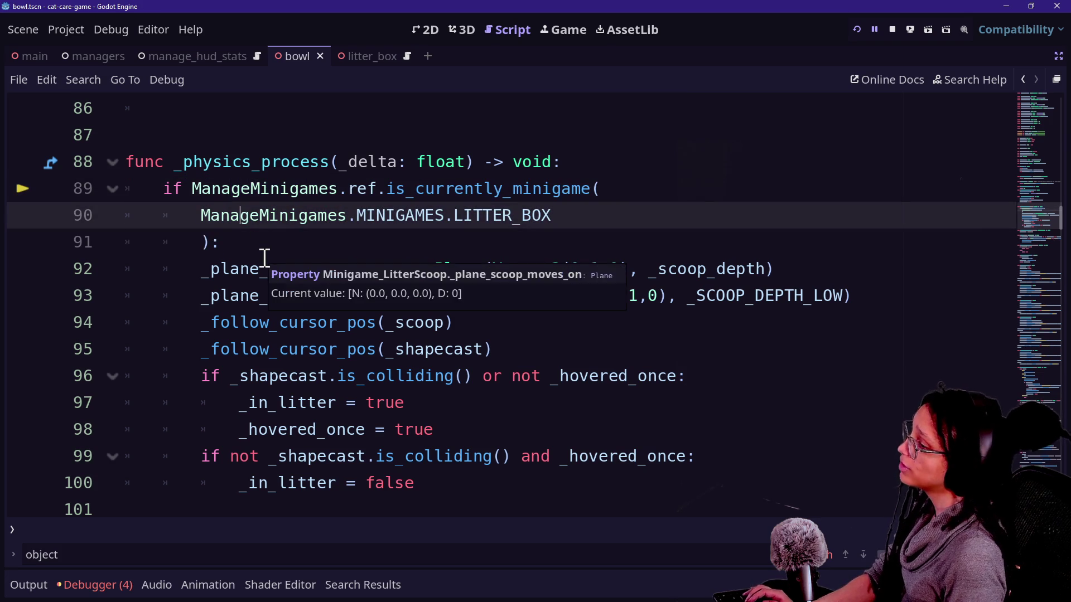
pyautogui.scroll(3, 264, 257)
pyautogui.scroll(-2, 265, 258)
pyautogui.click(256, 246)
pyautogui.moveTo(289, 268); pyautogui.dragTo(291, 326)
pyautogui.click(290, 281)
pyautogui.scroll(20, 290, 282)
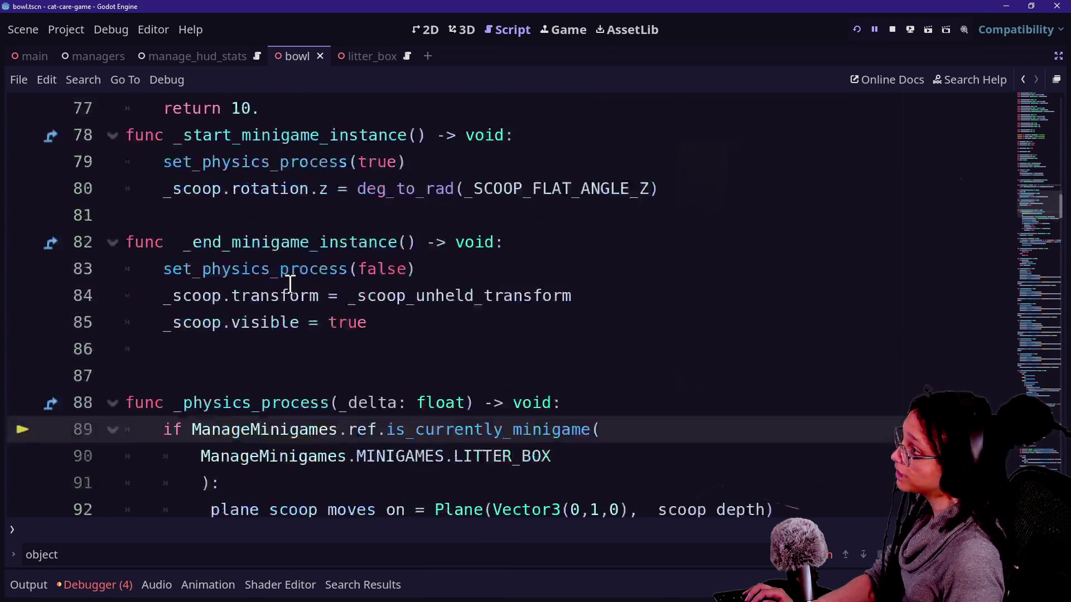
pyautogui.scroll(-20, 290, 283)
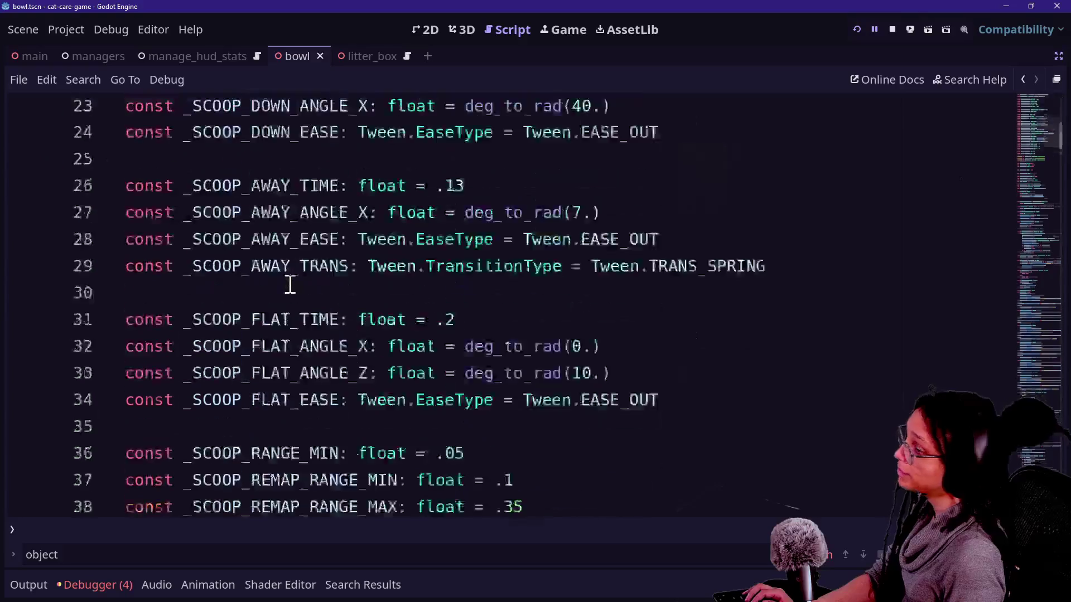
pyautogui.scroll(-1, 290, 283)
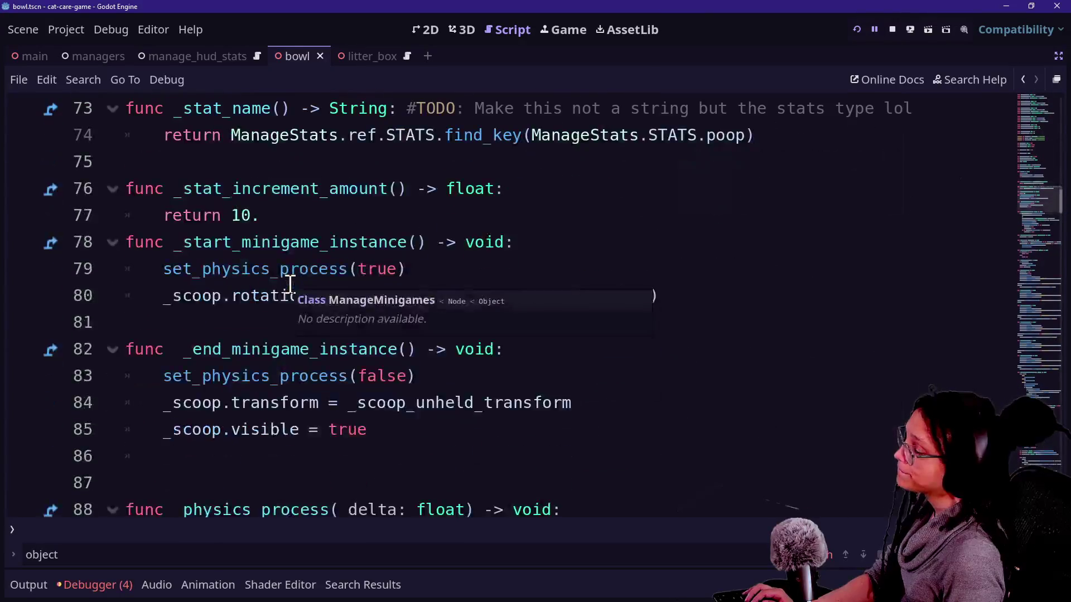
pyautogui.rightClick(289, 283)
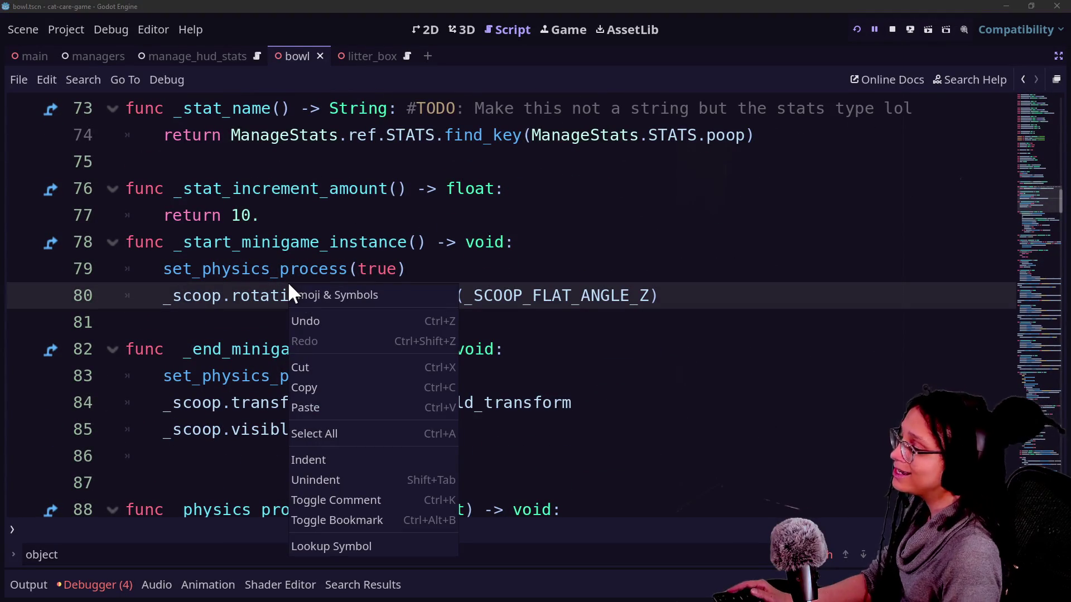
pyautogui.click(848, 184)
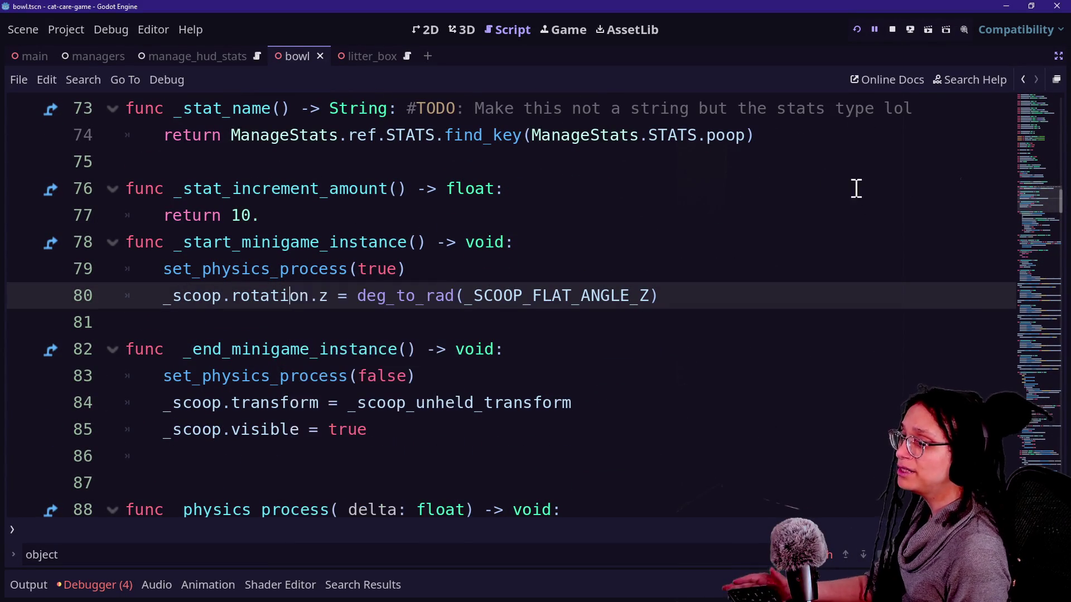
pyautogui.scroll(1, 1029, 203)
pyautogui.moveTo(1026, 193)
pyautogui.mouseDown()
pyautogui.moveTo(1003, 85)
pyautogui.moveTo(1011, 174)
pyautogui.moveTo(1002, 55)
pyautogui.mouseUp()
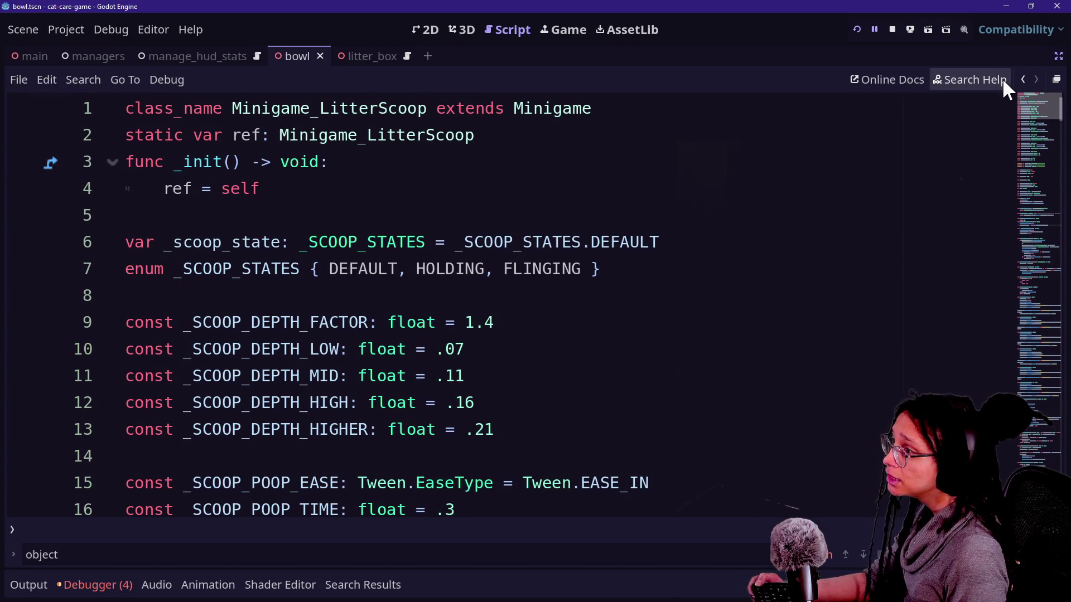
pyautogui.moveTo(1004, 98)
pyautogui.mouseDown()
pyautogui.moveTo(1020, 155)
pyautogui.moveTo(1035, 165)
pyautogui.moveTo(1031, 225)
pyautogui.mouseUp()
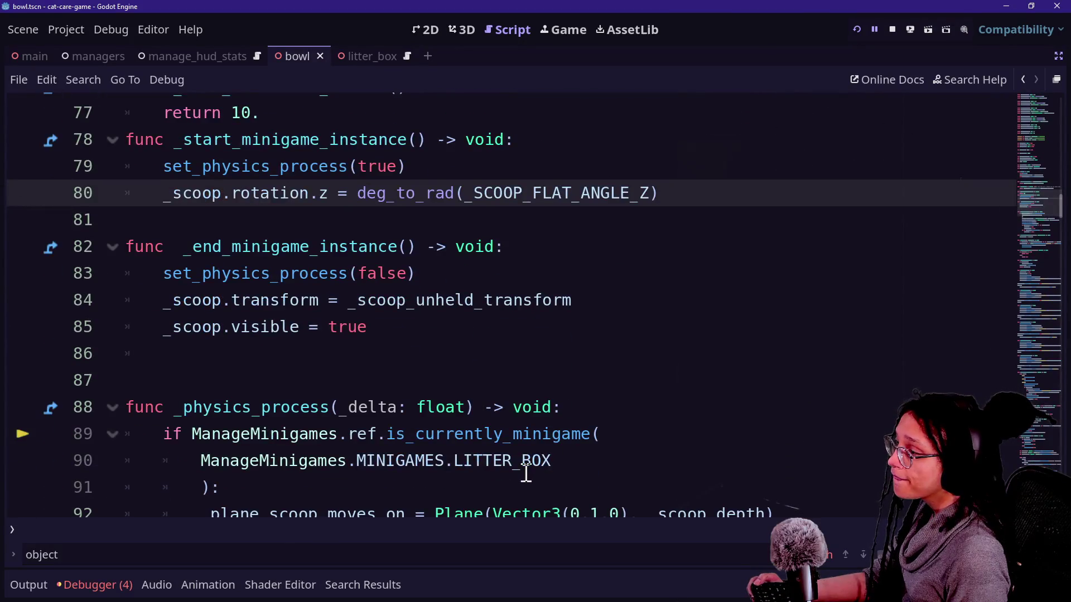
pyautogui.click(244, 411)
pyautogui.moveTo(243, 422); pyautogui.dragTo(510, 462)
pyautogui.scroll(-2, 471, 459)
pyautogui.click(454, 436)
# - Delete the old ManageMinigames litter box condition on lines 89–91
pyautogui.click(341, 340)
pyautogui.moveTo(179, 247); pyautogui.dragTo(641, 352)
pyautogui.click(603, 357)
pyautogui.moveTo(552, 300); pyautogui.dragTo(191, 273)
pyautogui.click(98, 273)
pyautogui.moveTo(97, 273)
pyautogui.mouseDown()
pyautogui.moveTo(388, 328)
pyautogui.moveTo(69, 245)
pyautogui.mouseUp()
pyautogui.click(399, 327)
pyautogui.click(302, 300)
pyautogui.moveTo(281, 273); pyautogui.dragTo(451, 330)
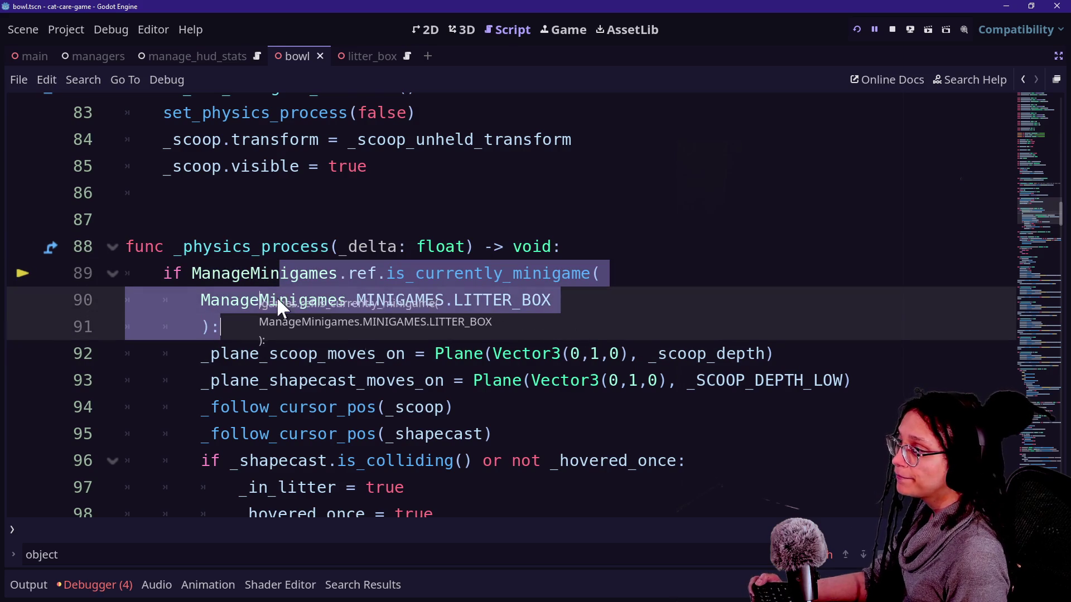
pyautogui.moveTo(355, 319)
pyautogui.mouseDown()
pyautogui.moveTo(166, 290)
pyautogui.moveTo(153, 272)
pyautogui.mouseUp()
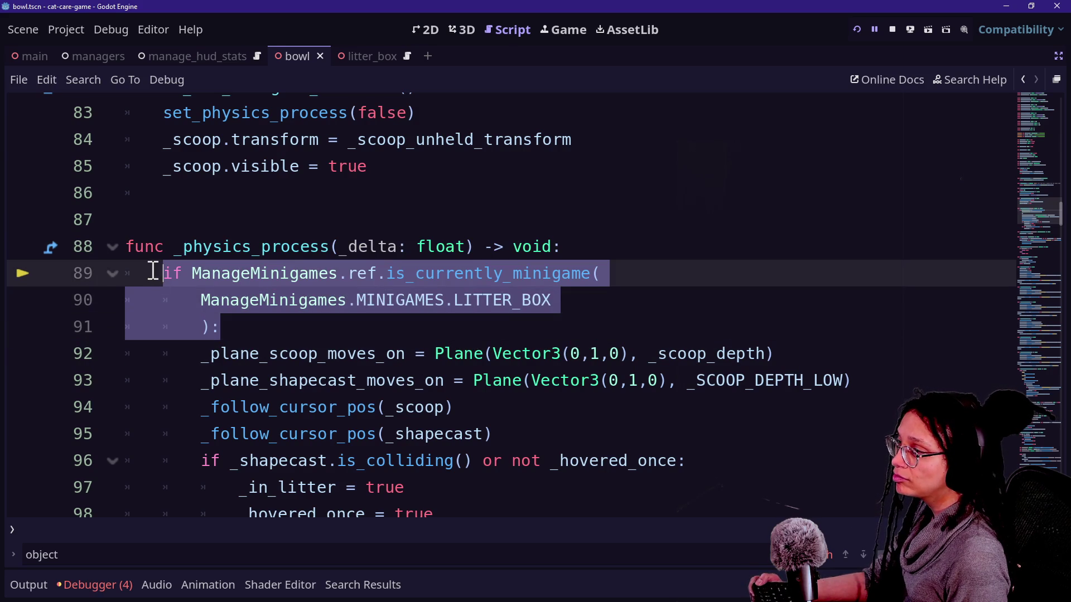
pyautogui.click(342, 302)
pyautogui.click(194, 273)
pyautogui.moveTo(259, 323); pyautogui.dragTo(200, 283)
pyautogui.press('Delete')
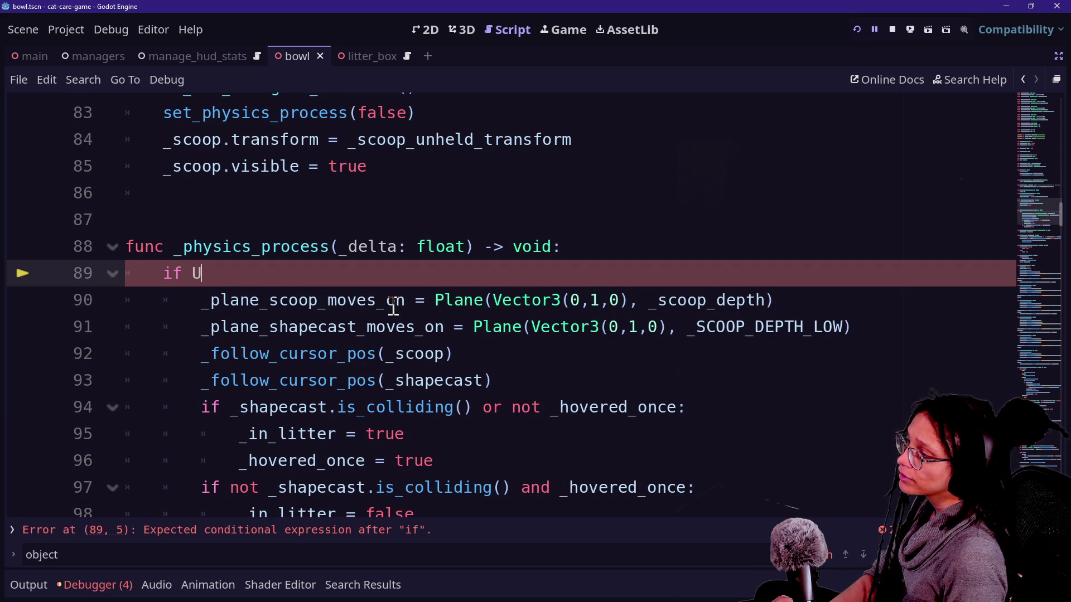
# - Insert UIButton_Back_Object.ref.get_what_needs_going_back() and move it onto a new line 89
pyautogui.press('Down')
pyautogui.press('Return')
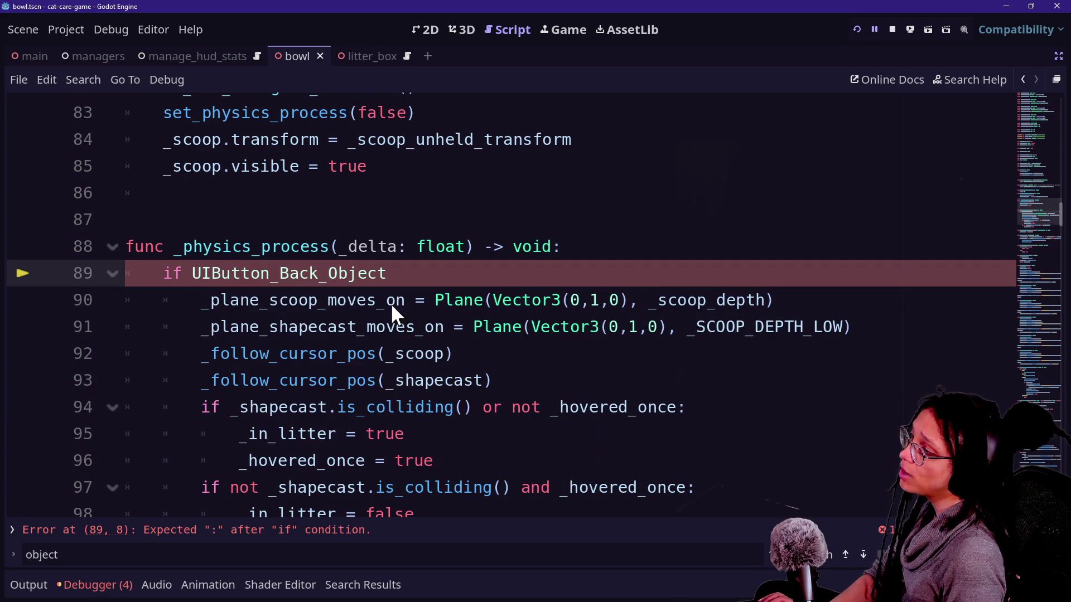
pyautogui.write('.re')
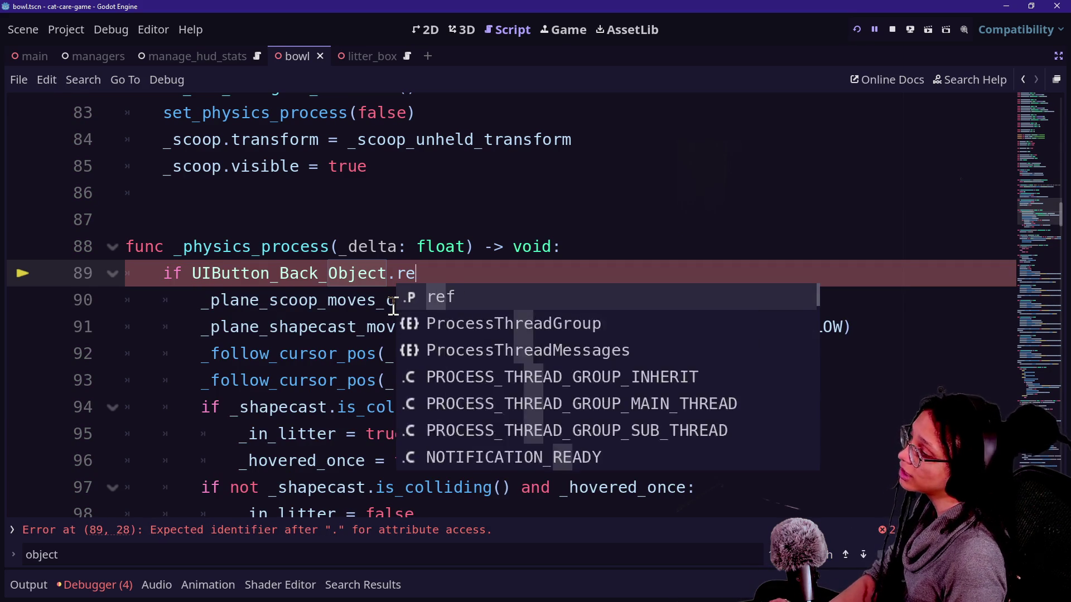
pyautogui.write('f.get')
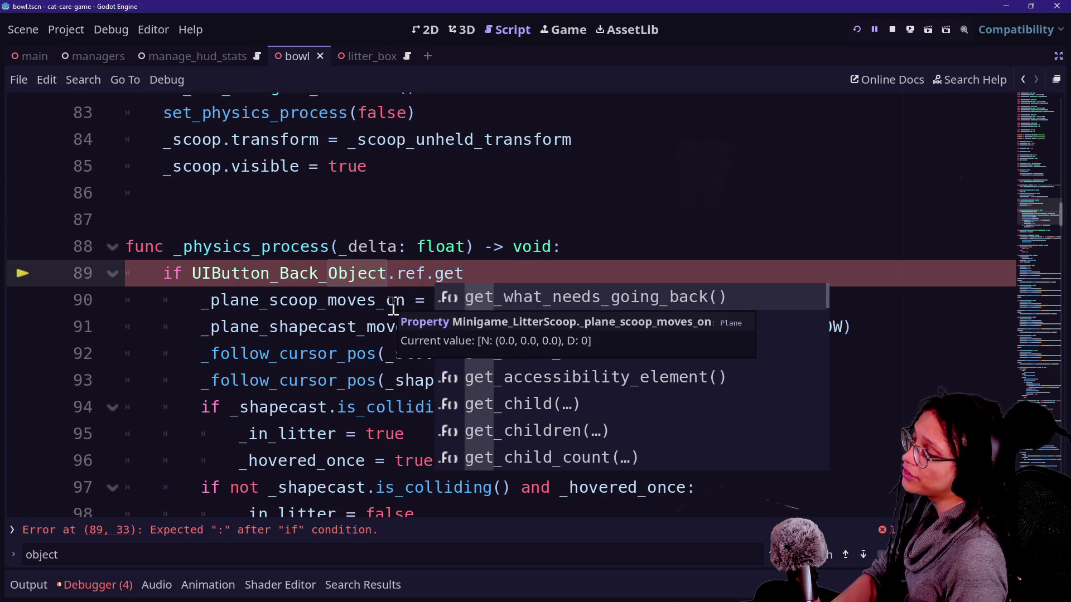
pyautogui.press('Return')
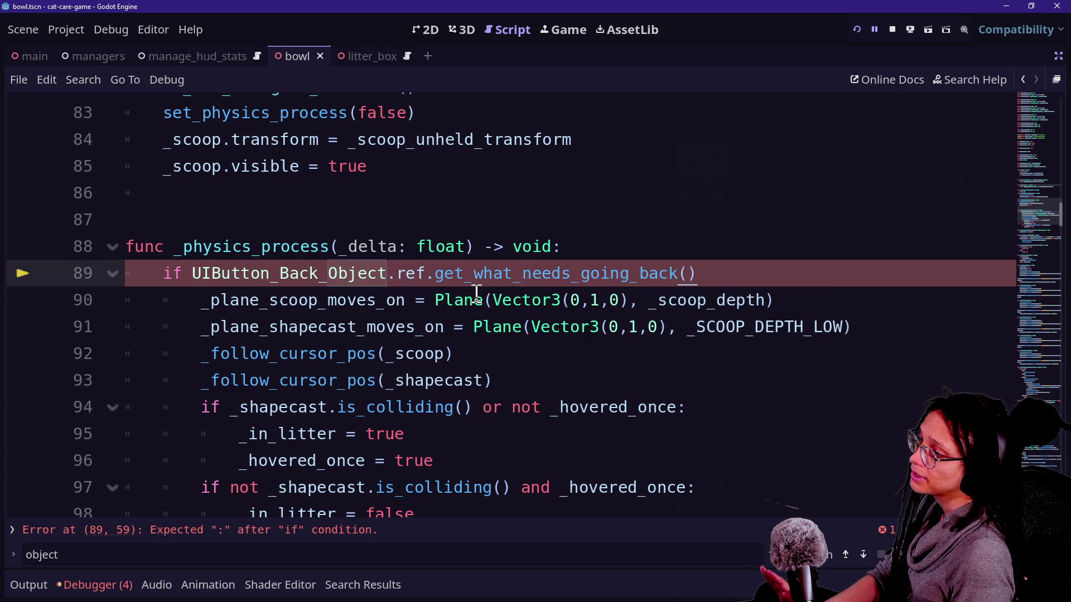
pyautogui.moveTo(700, 275); pyautogui.dragTo(191, 273)
pyautogui.hotkey('ctrl', 'c')
pyautogui.press('BackSpace')
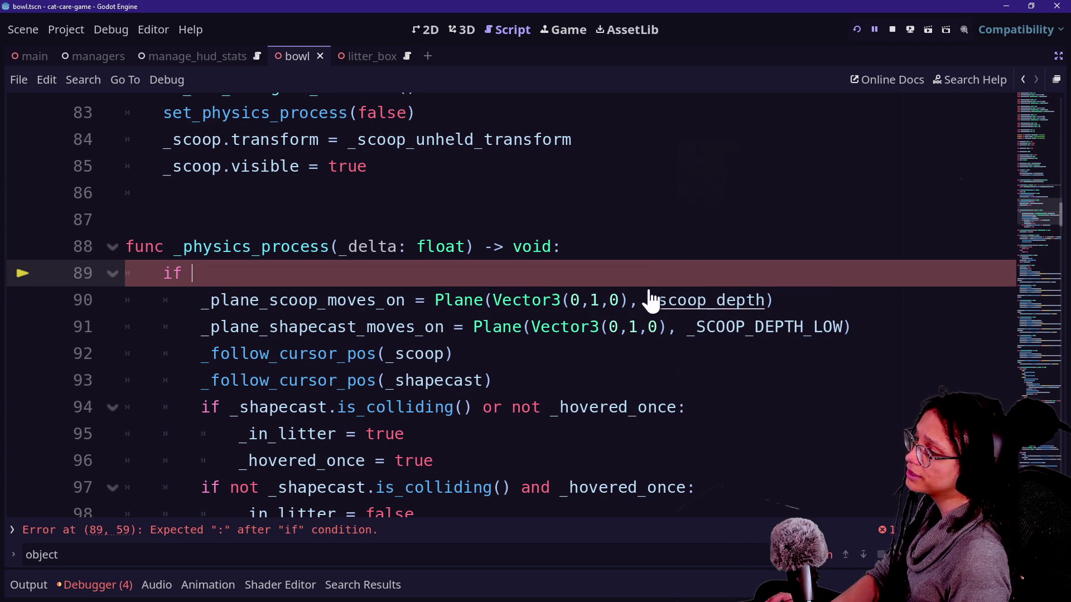
pyautogui.click(652, 247)
pyautogui.press('Return')
pyautogui.hotkey('ctrl', 'v')
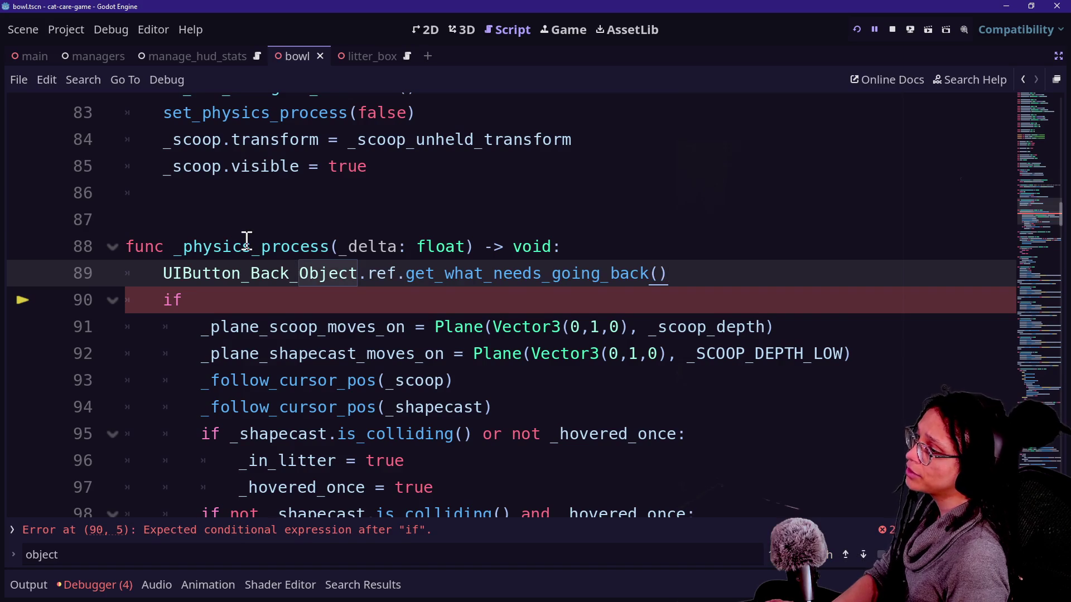
# - Assign the getter call to var object_to_go_back_from: String = \, split over two lines
pyautogui.press('Home')
pyautogui.write('var ')
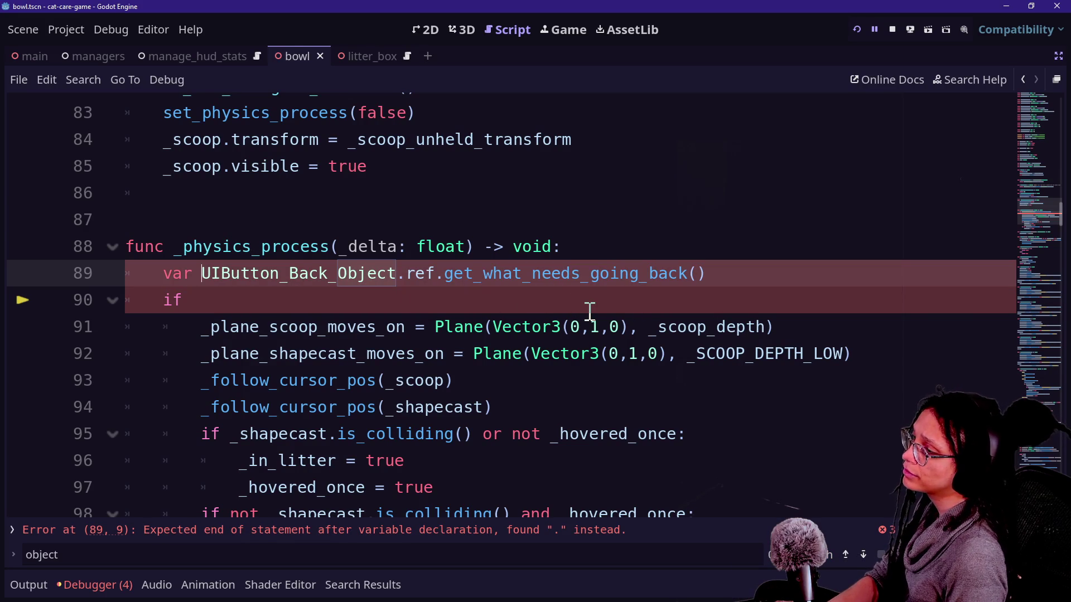
pyautogui.write('object_N')
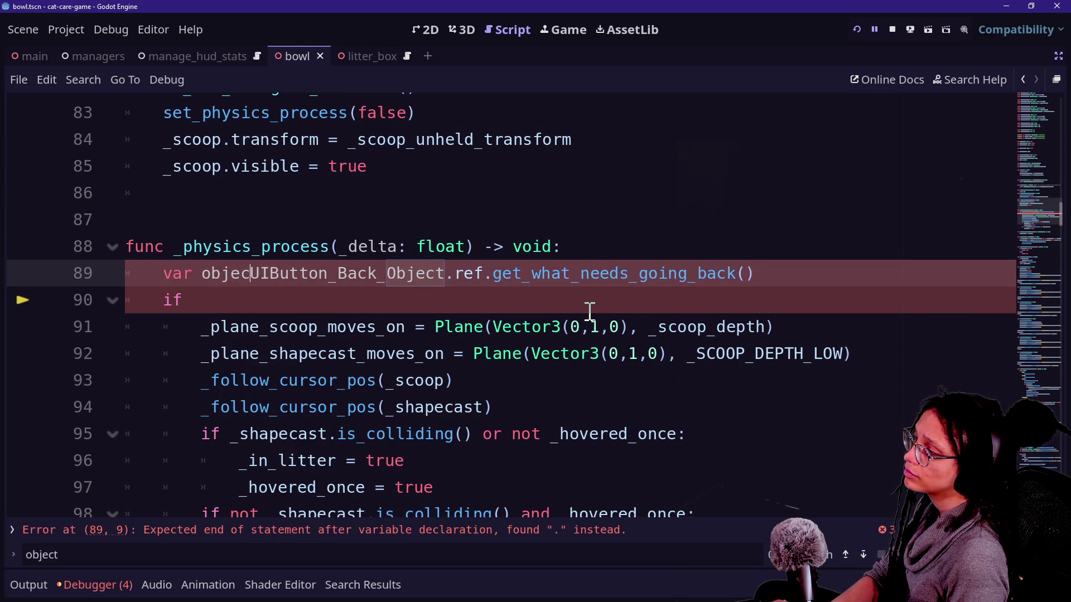
pyautogui.press('BackSpace')
pyautogui.press('BackSpace')
pyautogui.press('BackSpace')
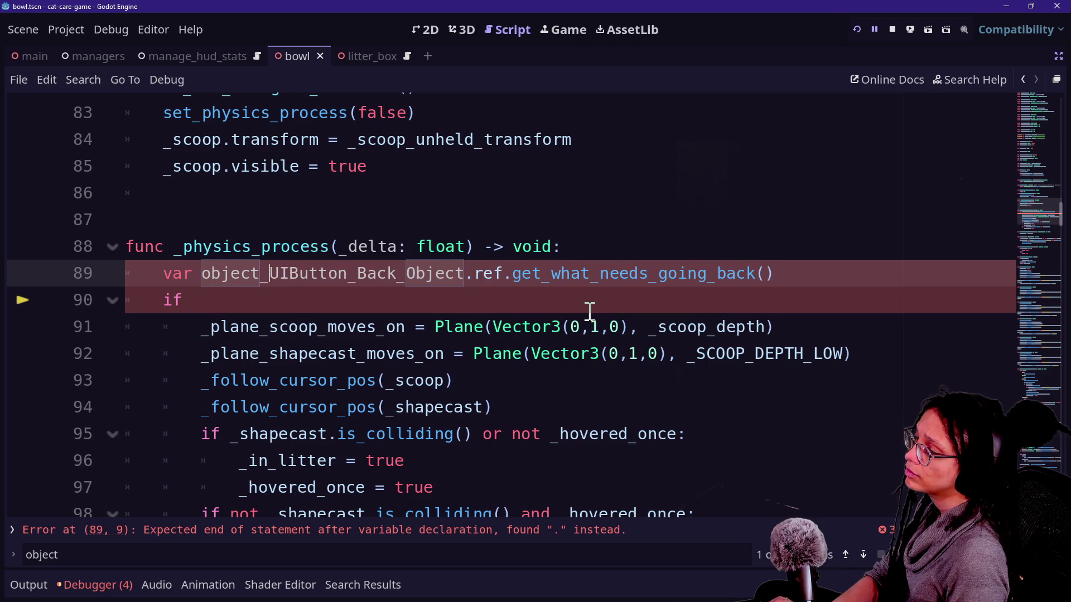
pyautogui.write('ct_to_')
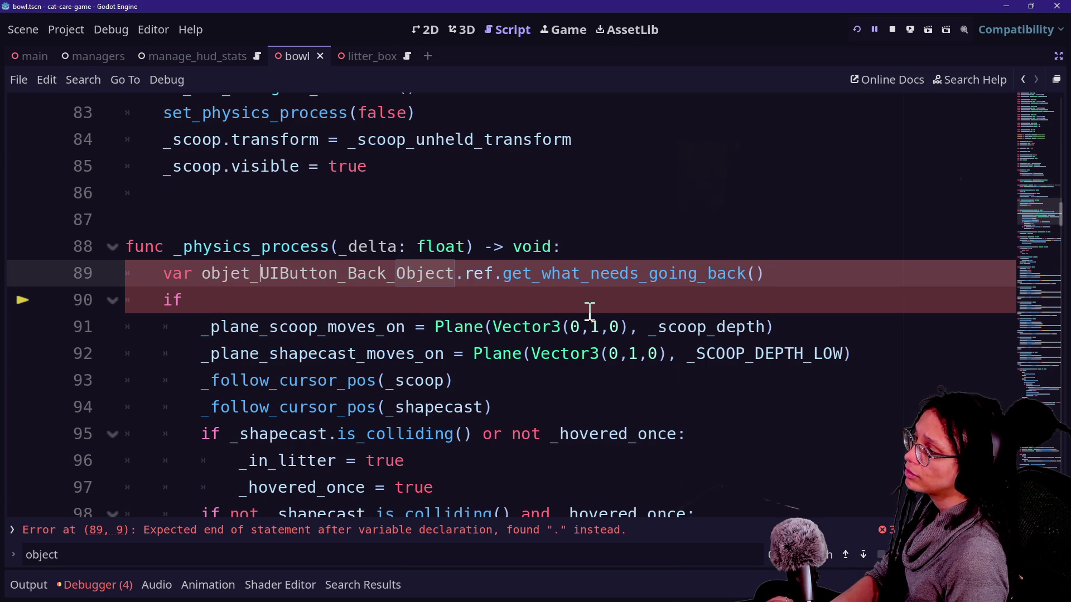
pyautogui.write('go_bac')
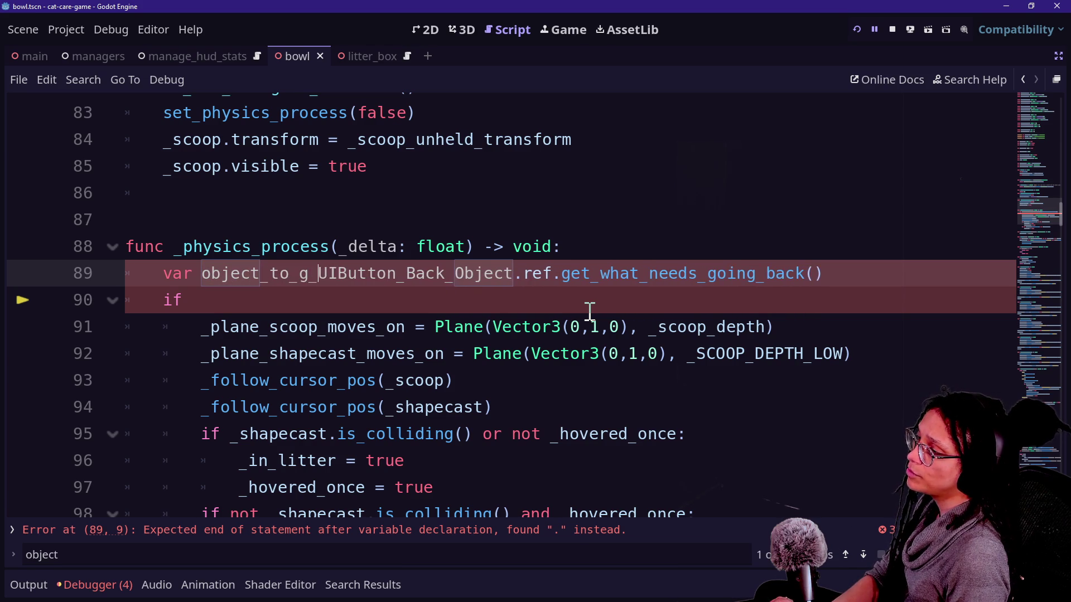
pyautogui.write('k_from')
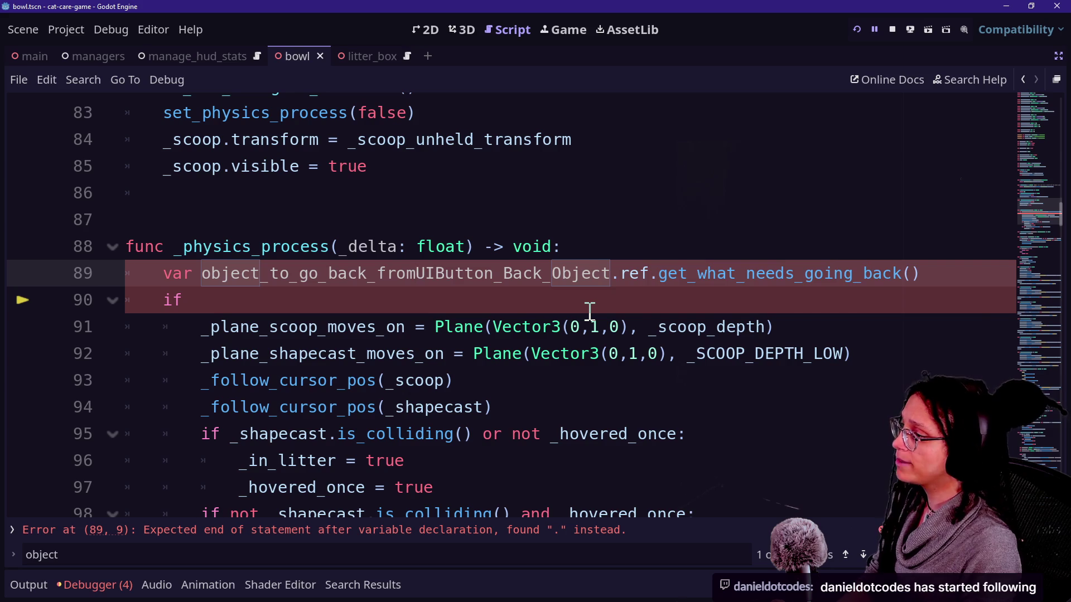
pyautogui.write(': String')
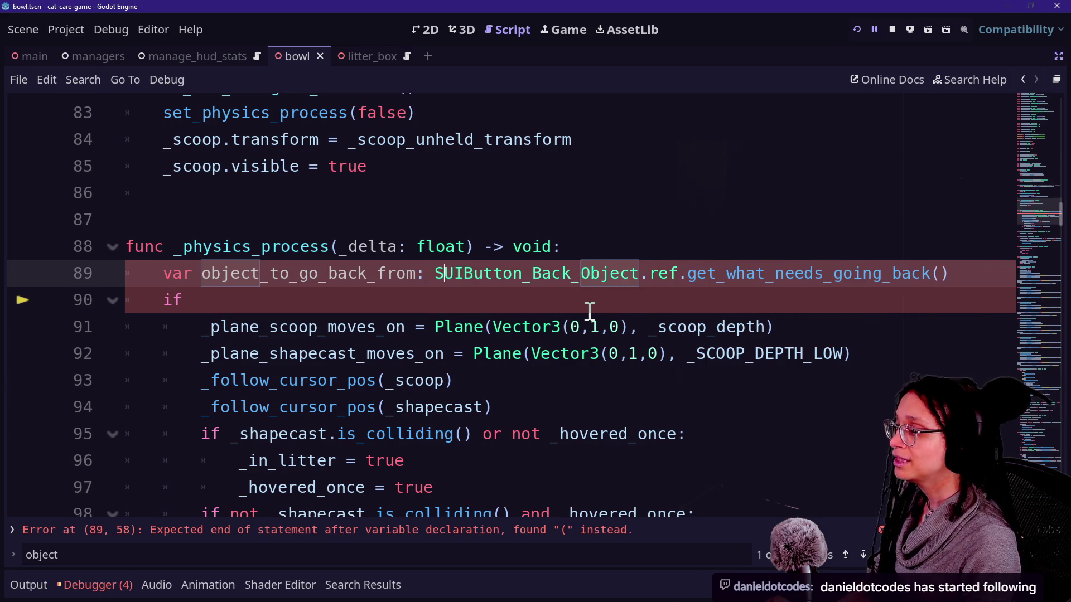
pyautogui.press('BackSpace')
pyautogui.write('= \\')
pyautogui.press('Return')
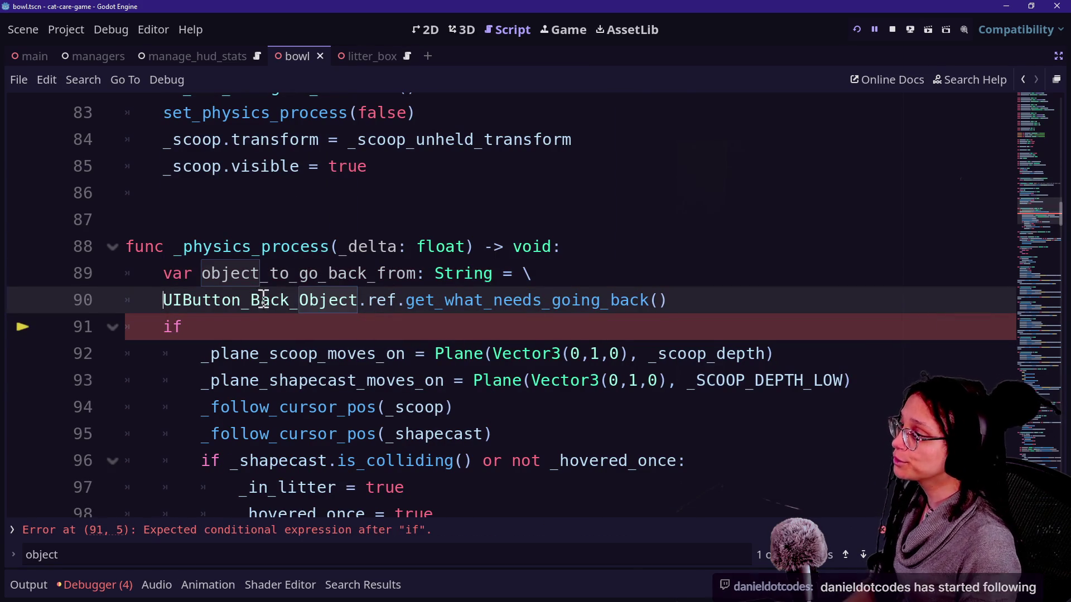
pyautogui.press('Tab')
# - Add the check if object_to_go_back_from == "litter_box": and save the script
pyautogui.click(326, 320)
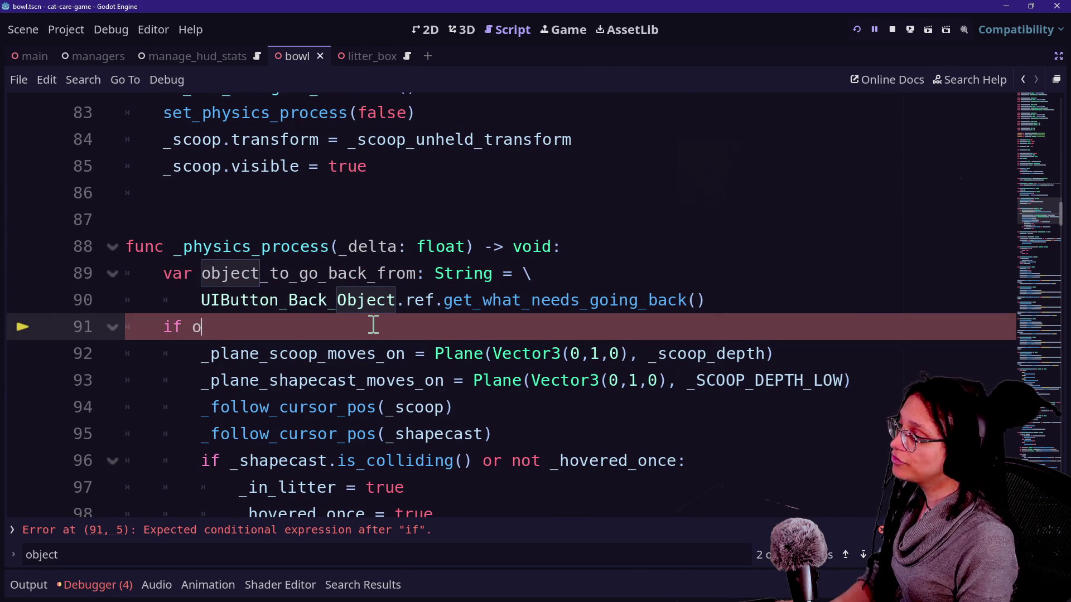
pyautogui.write('bje')
pyautogui.press('Return')
pyautogui.write('= ')
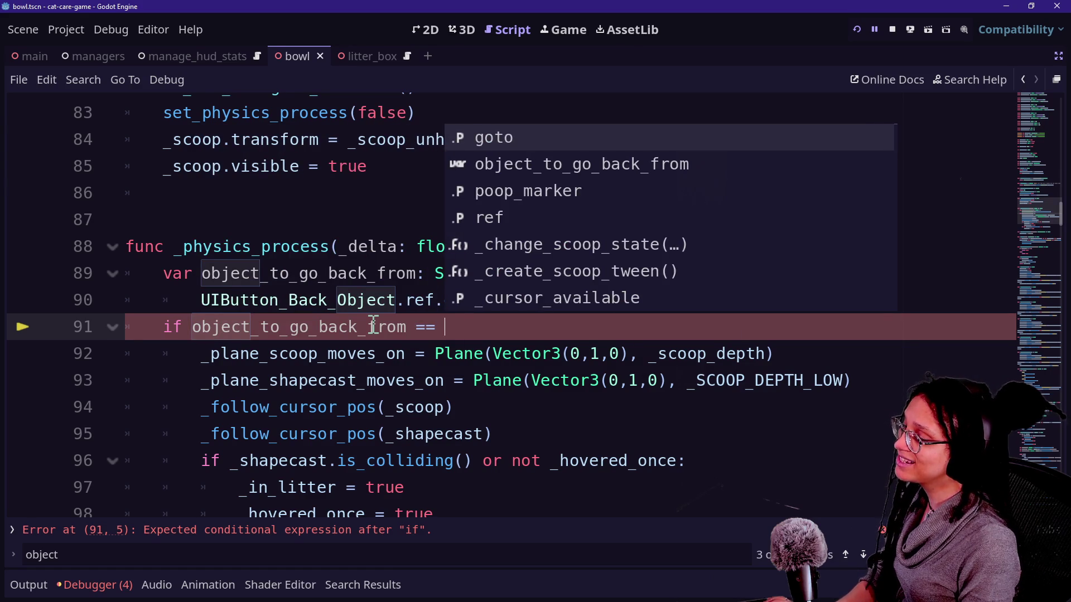
pyautogui.write('litter-"litter_bo')
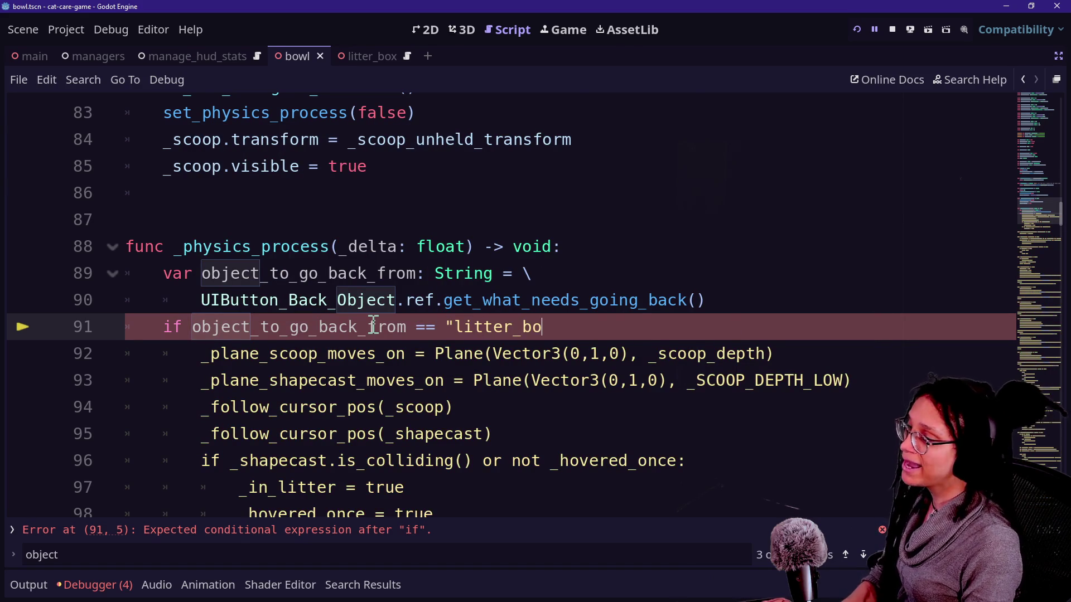
pyautogui.write('"')
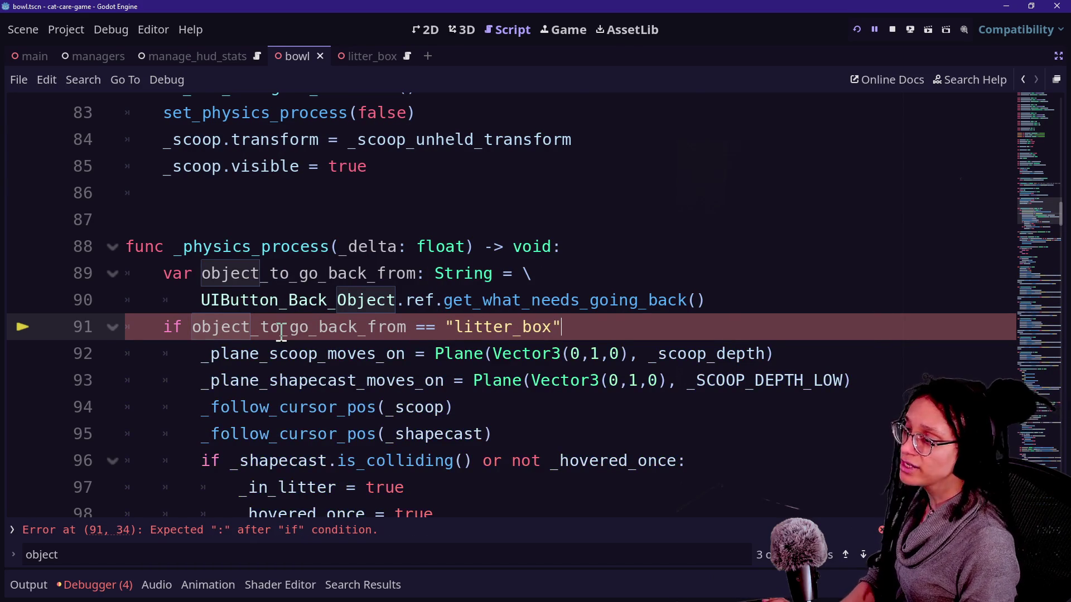
pyautogui.click(111, 327)
pyautogui.press('BackSpace')
pyautogui.press('BackSpace')
pyautogui.write('x"')
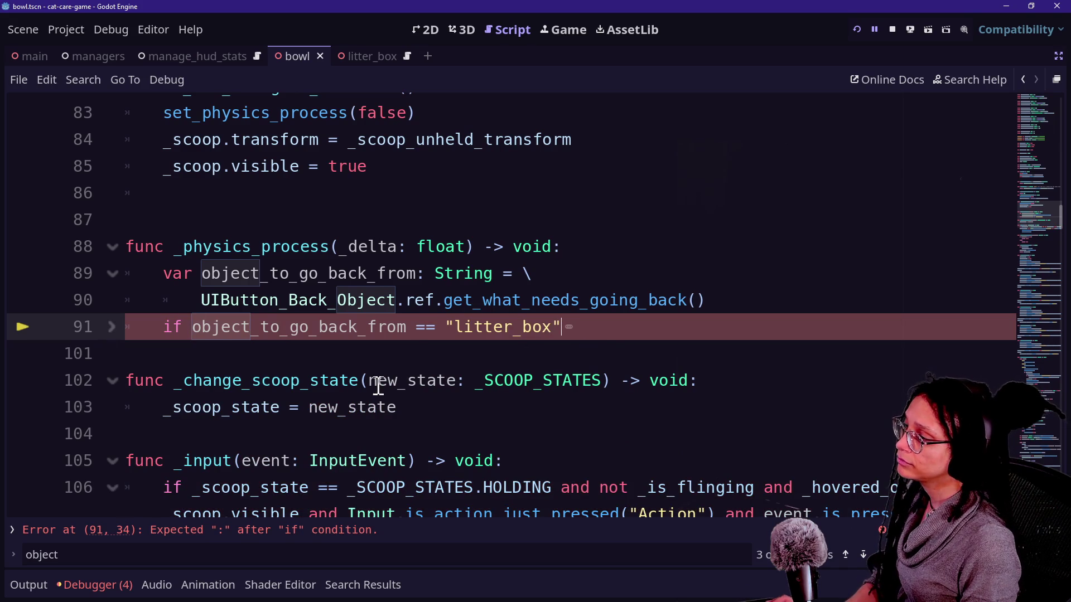
pyautogui.click(112, 327)
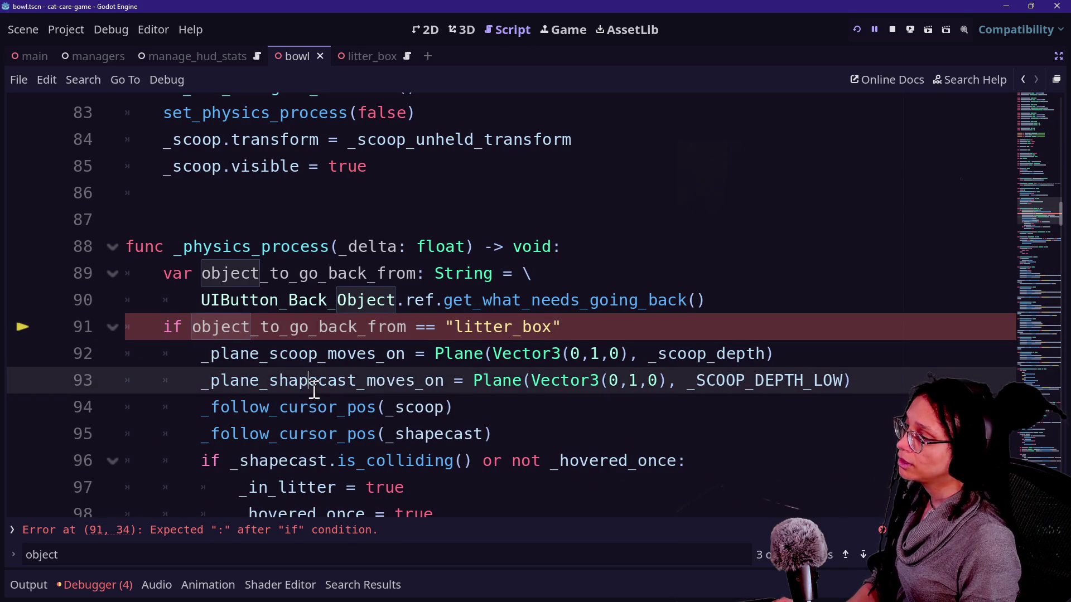
pyautogui.scroll(-2, 191, 299)
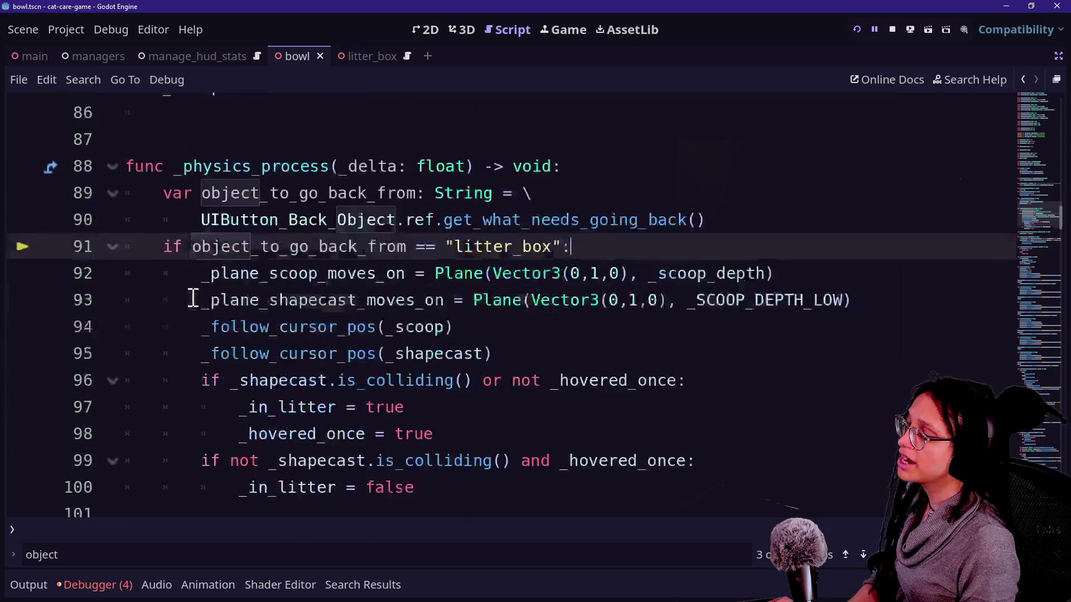
pyautogui.click(377, 274)
pyautogui.hotkey('ctrl', 's')
pyautogui.scroll(1, 551, 237)
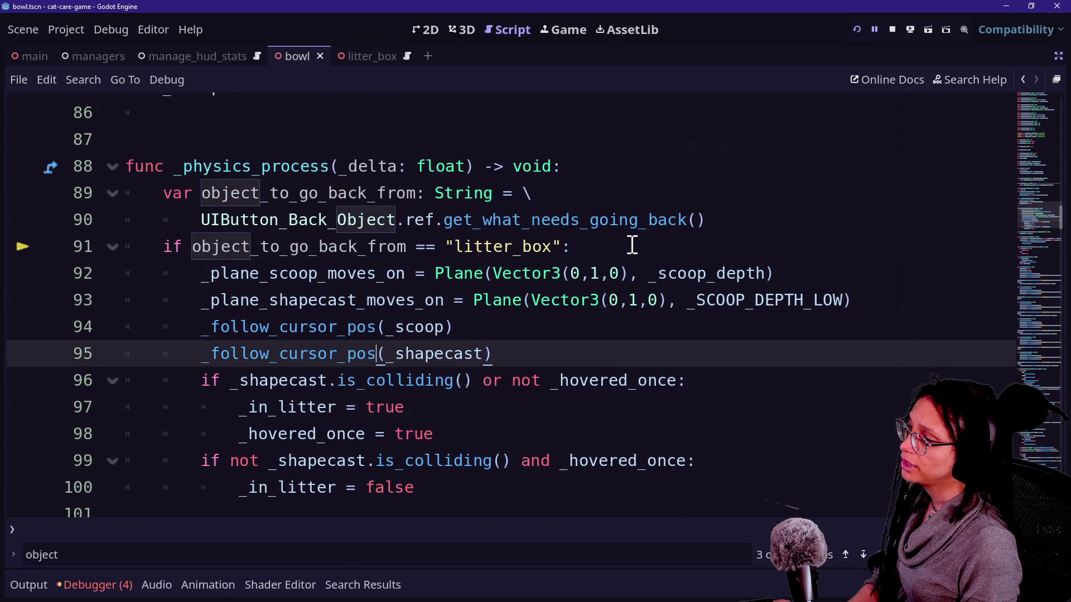
# - Add a TODO under func _physics_process about replacing the var and back-button check, then save
pyautogui.click(642, 176)
pyautogui.press('Return')
pyautogui.write('TODO: ')
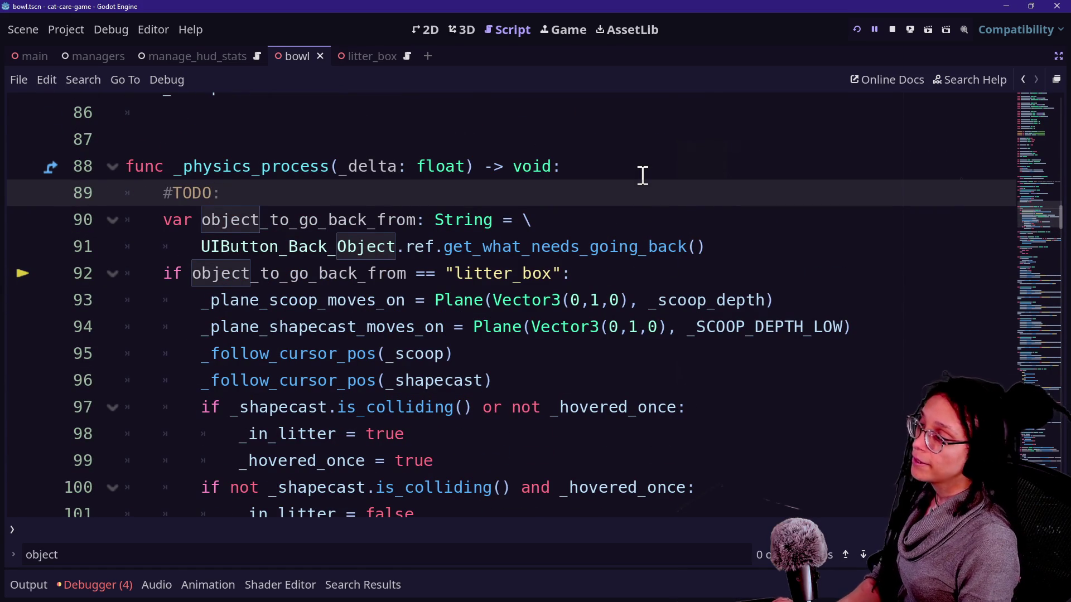
pyautogui.write('Replace this ')
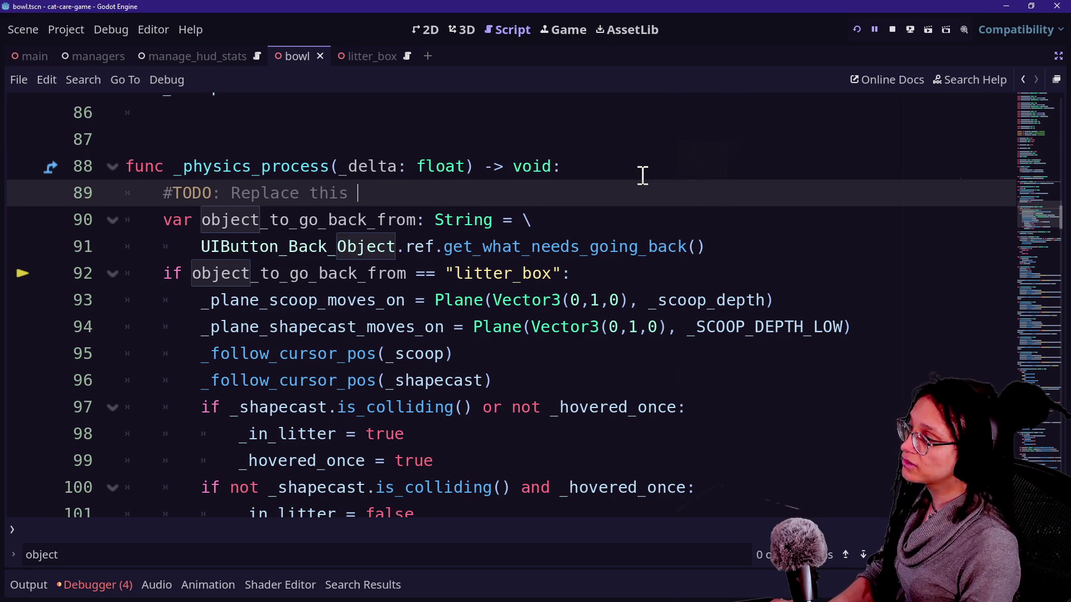
pyautogui.write('var and if s')
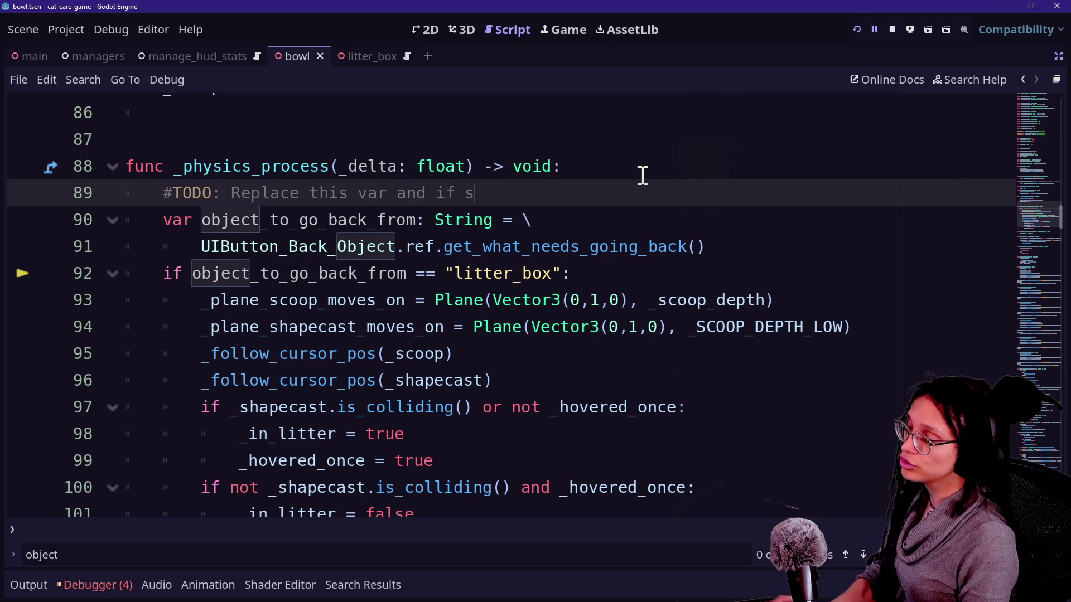
pyautogui.press('BackSpace')
pyautogui.write('check with something ')
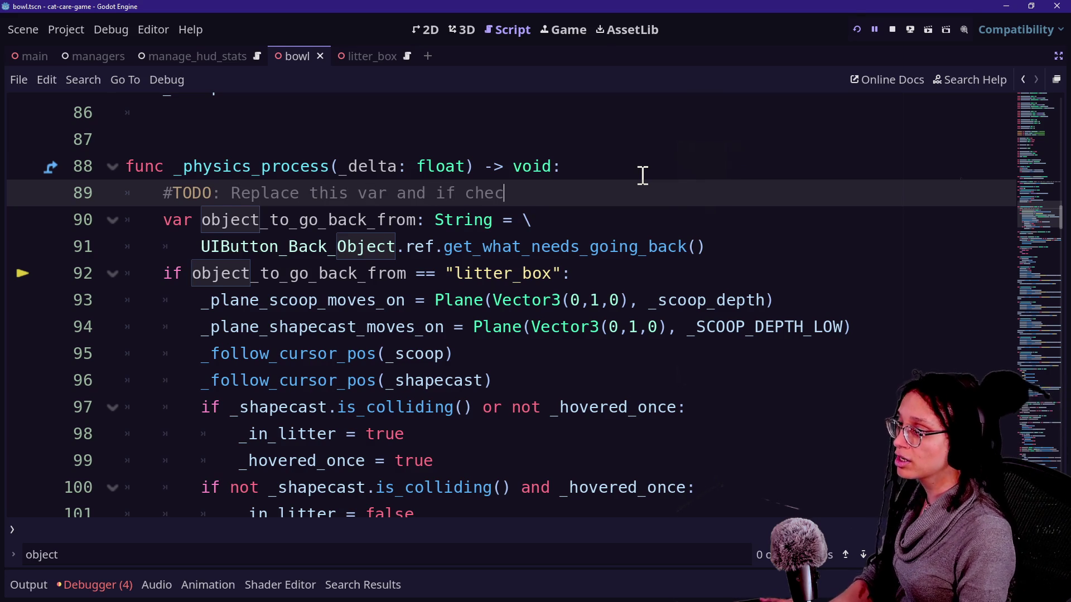
pyautogui.write('more ')
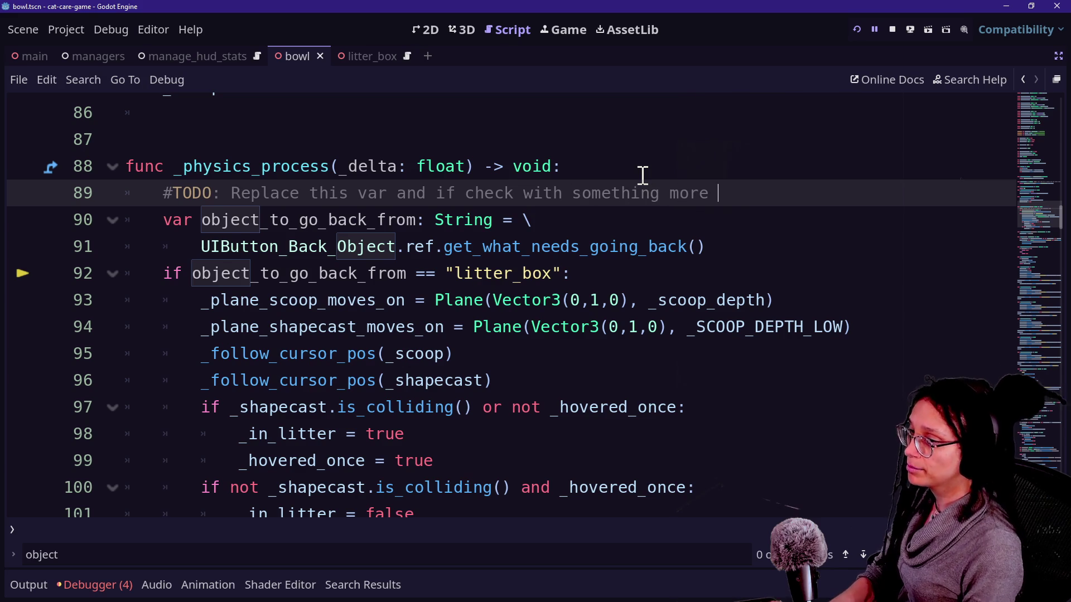
pyautogui.write('like gooder?')
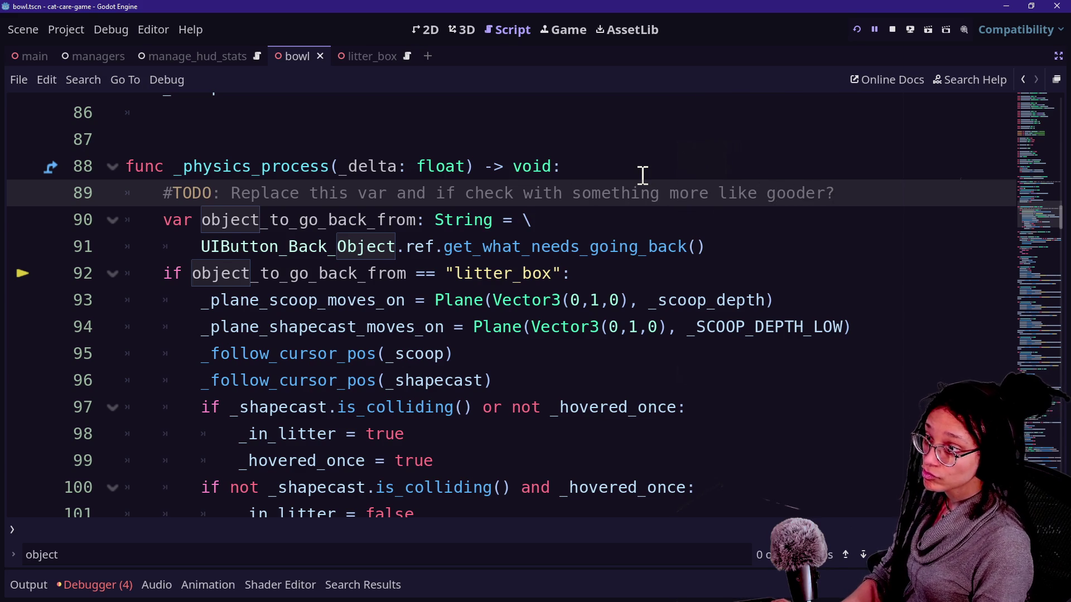
pyautogui.write(" Doesn't make s")
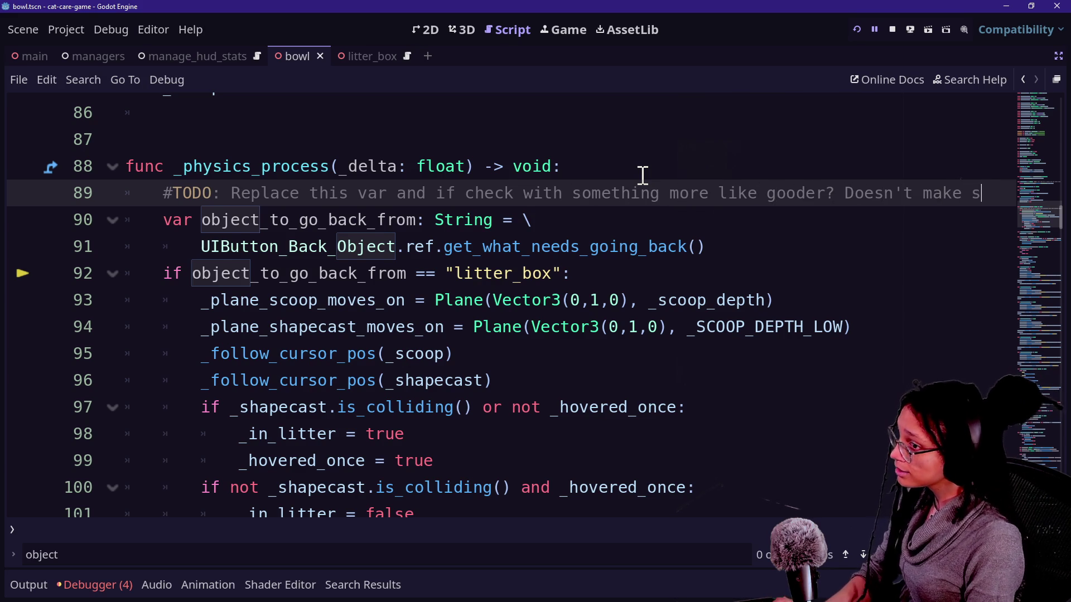
pyautogui.write('ense to check the')
pyautogui.write('back button when it ')
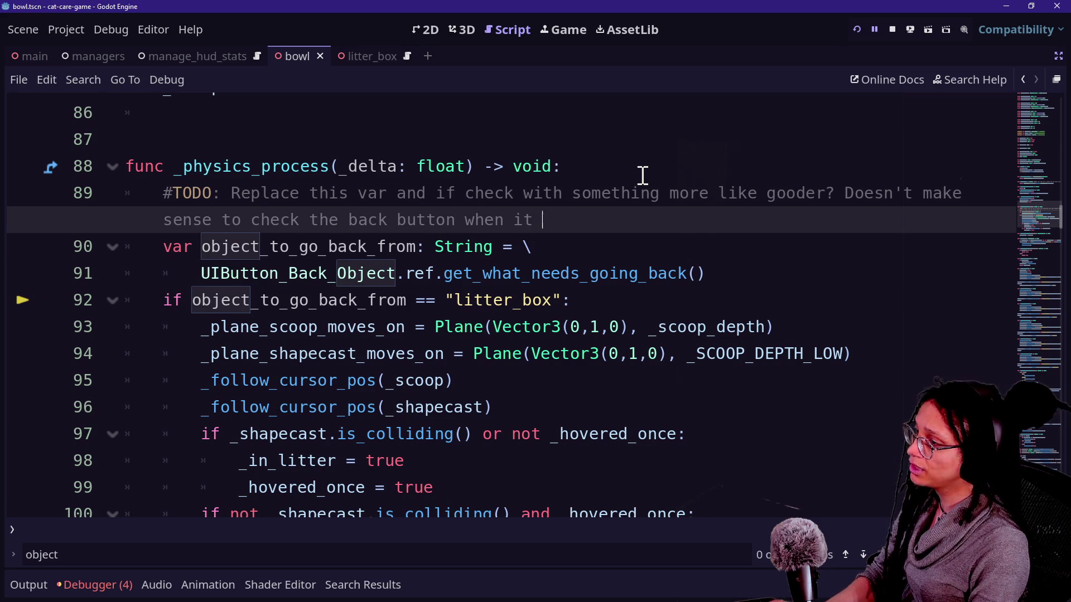
pyautogui.write('should be data held elsewhere.')
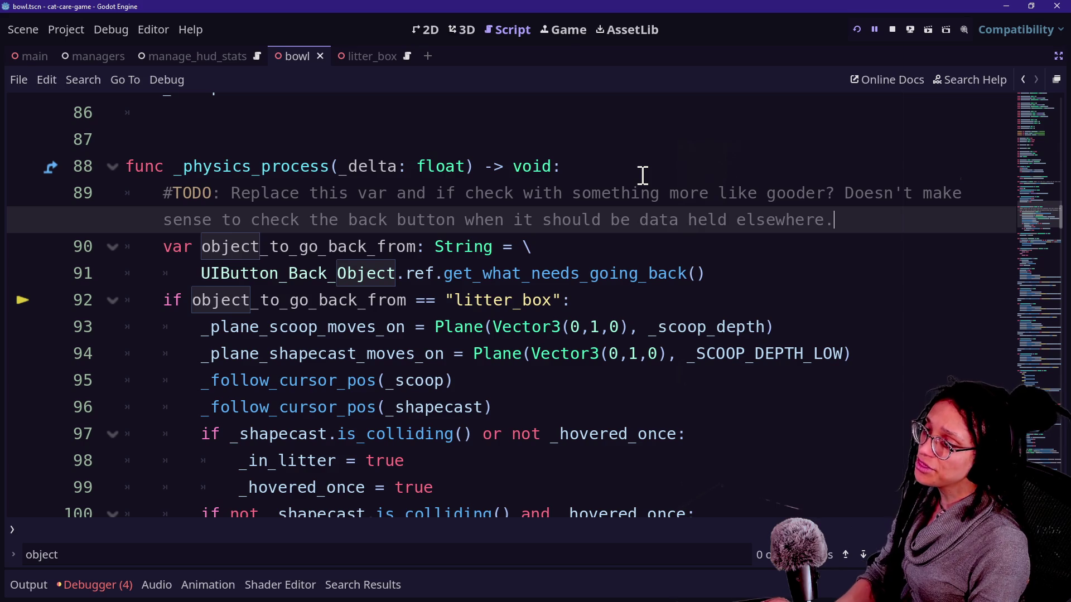
pyautogui.hotkey('ctrl', 's')
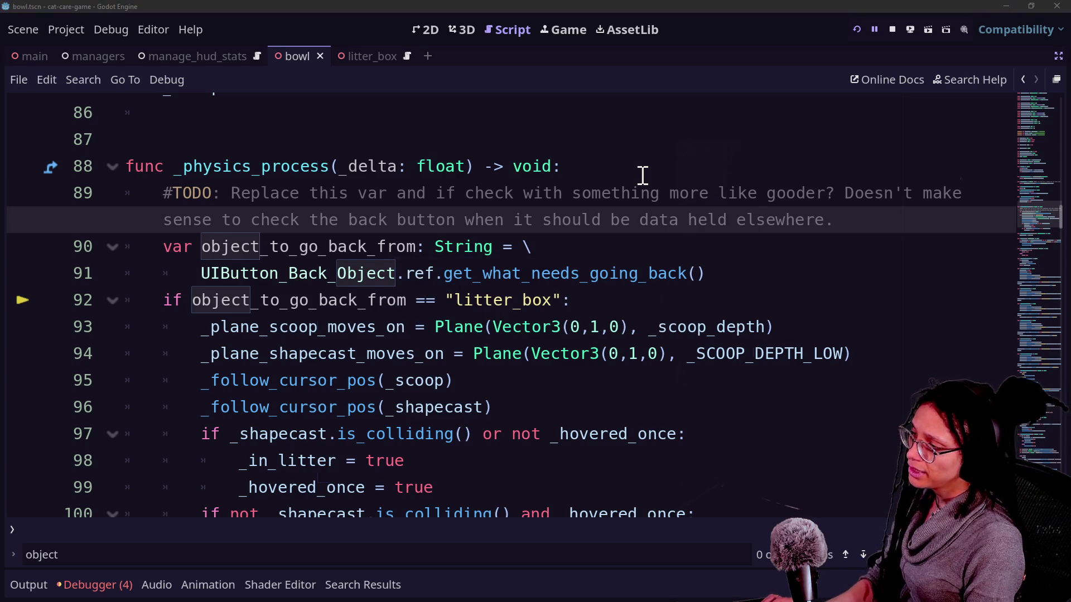
pyautogui.hotkey('alt', 'shift', 'o')
# - Open manage_minigames.gd, inspect the _object_minigame_data declaration, then navigate back to the bowl script
pyautogui.write('manage_hu')
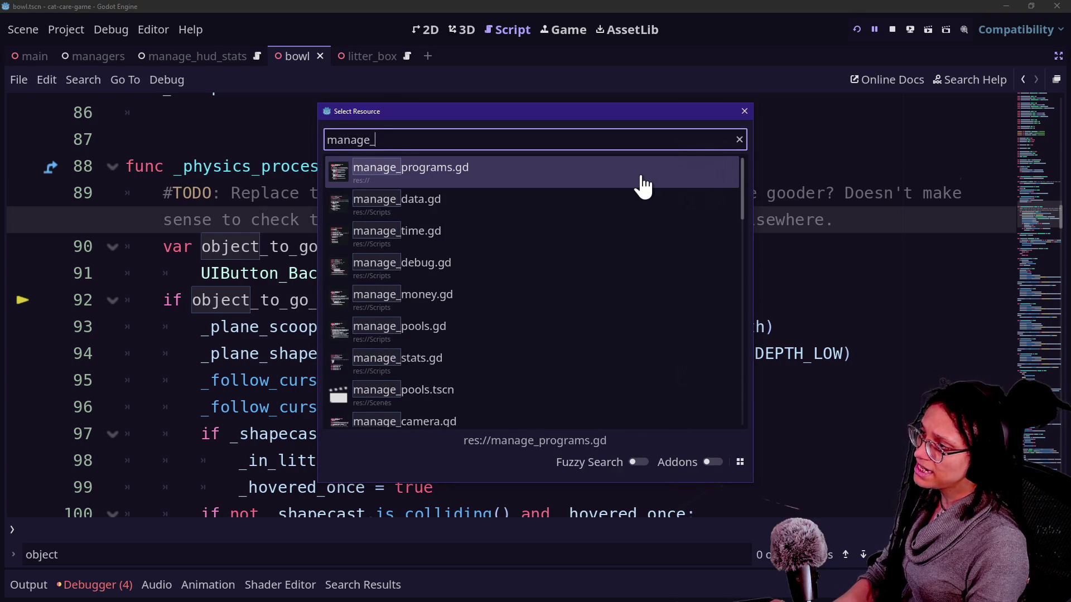
pyautogui.press('BackSpace')
pyautogui.press('BackSpace')
pyautogui.write('mi')
pyautogui.press('Return')
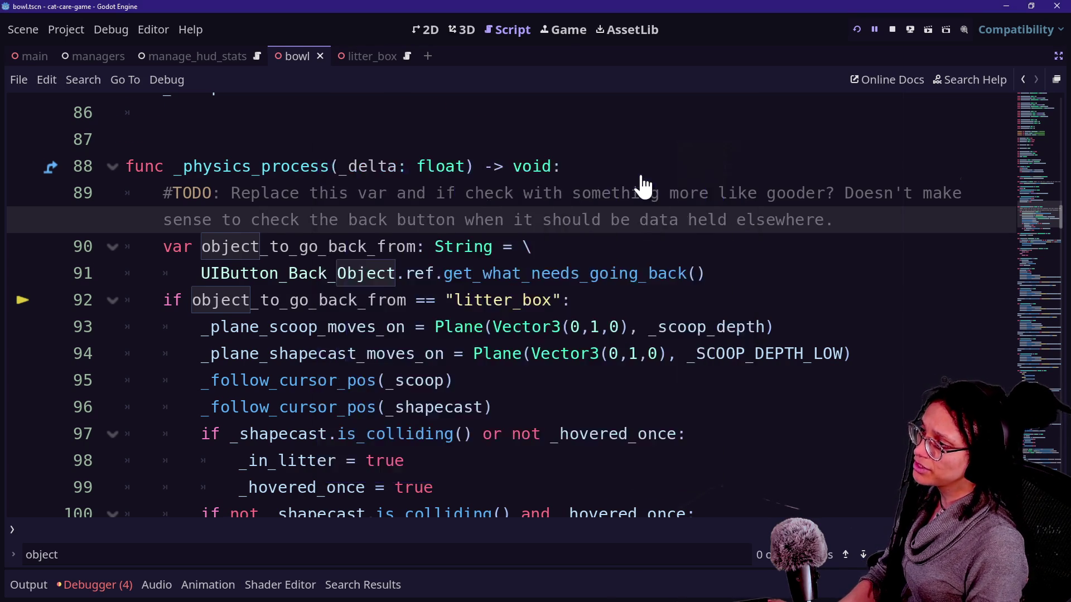
pyautogui.scroll(-3, 212, 304)
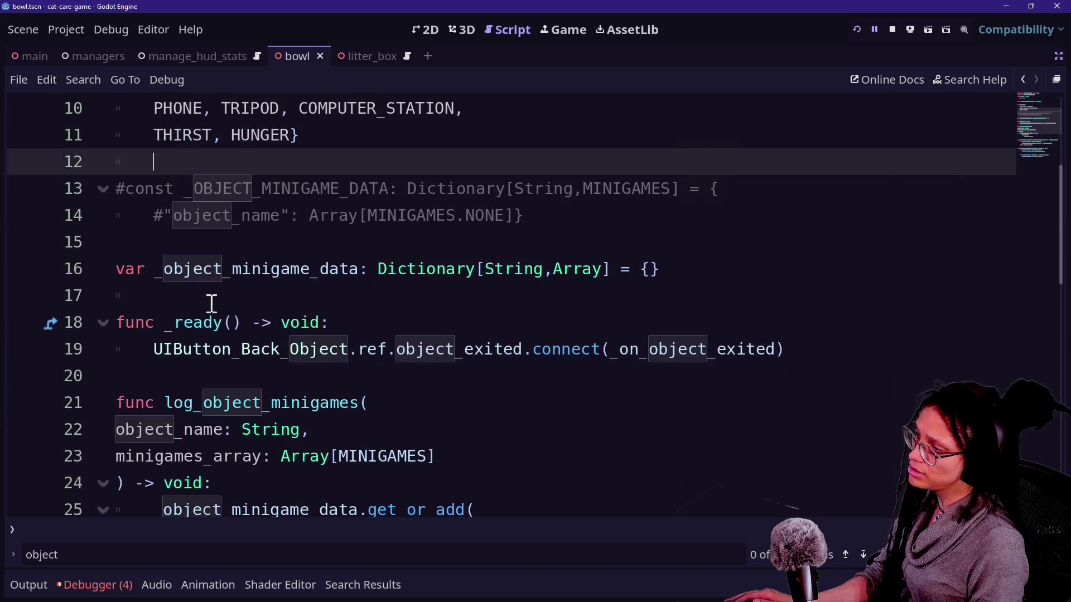
pyautogui.moveTo(167, 279)
pyautogui.mouseDown()
pyautogui.moveTo(457, 241)
pyautogui.moveTo(688, 287)
pyautogui.mouseUp()
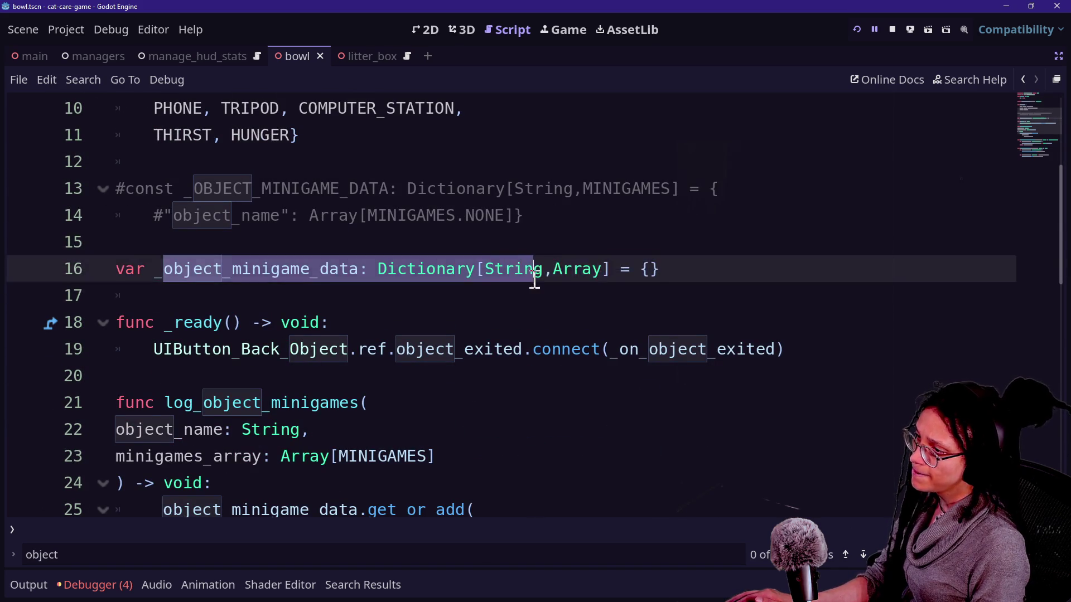
pyautogui.press('Right')
pyautogui.click(554, 269)
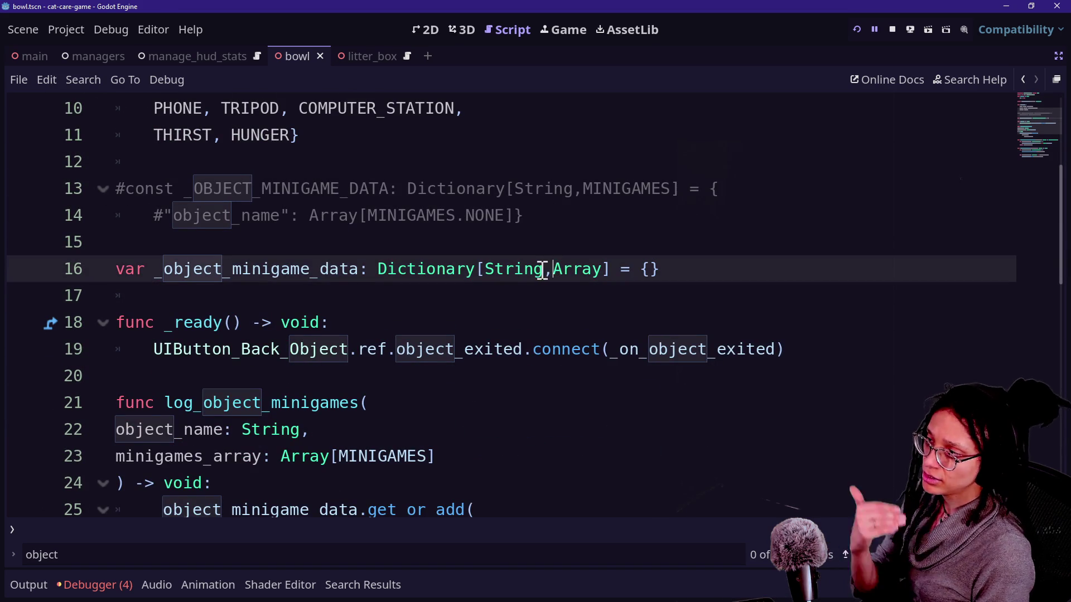
pyautogui.moveTo(540, 270)
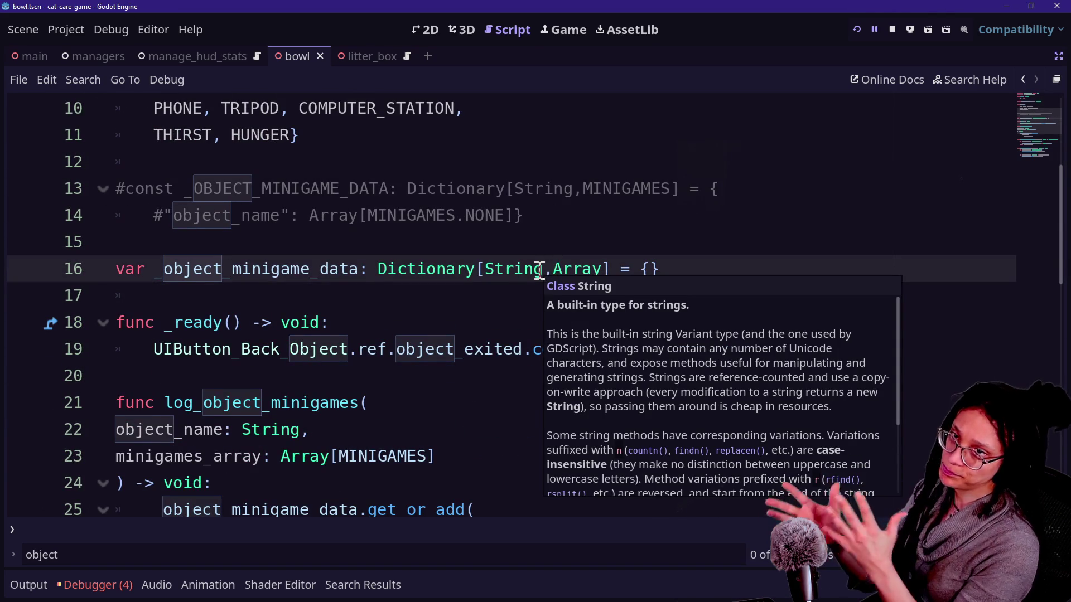
pyautogui.click(546, 288)
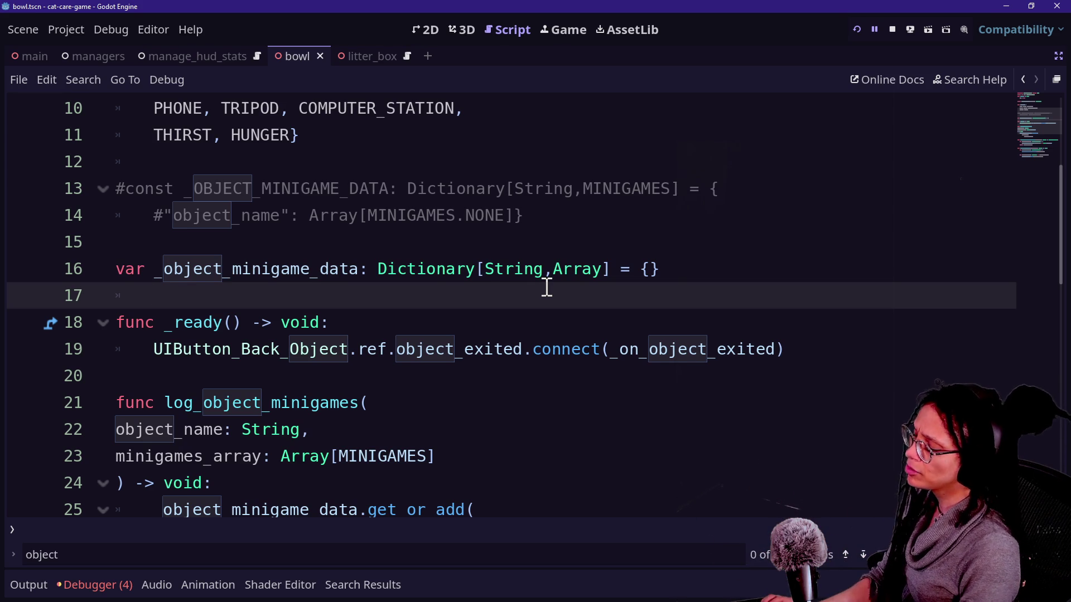
pyautogui.click(1023, 80)
pyautogui.click(1022, 79)
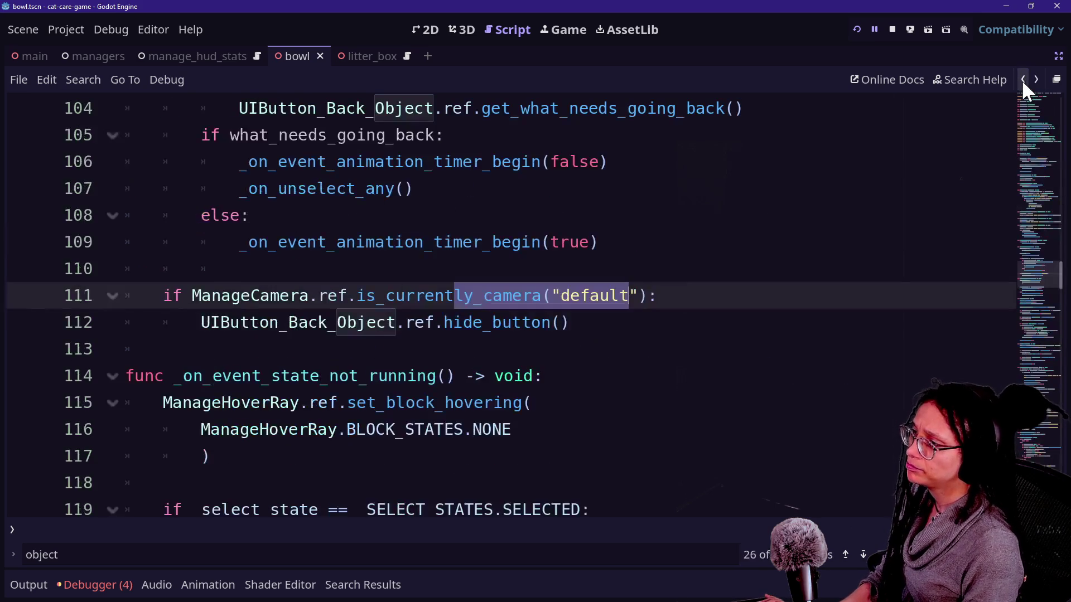
# - Refresh the currently_minigame search results and jump to the line 230 match
pyautogui.click(1030, 84)
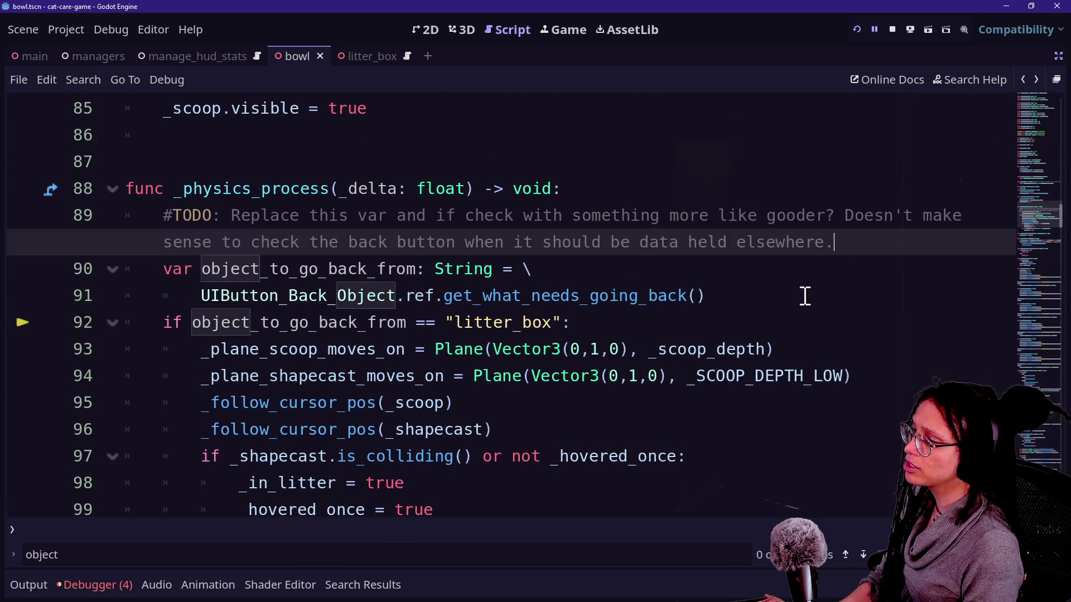
pyautogui.click(723, 307)
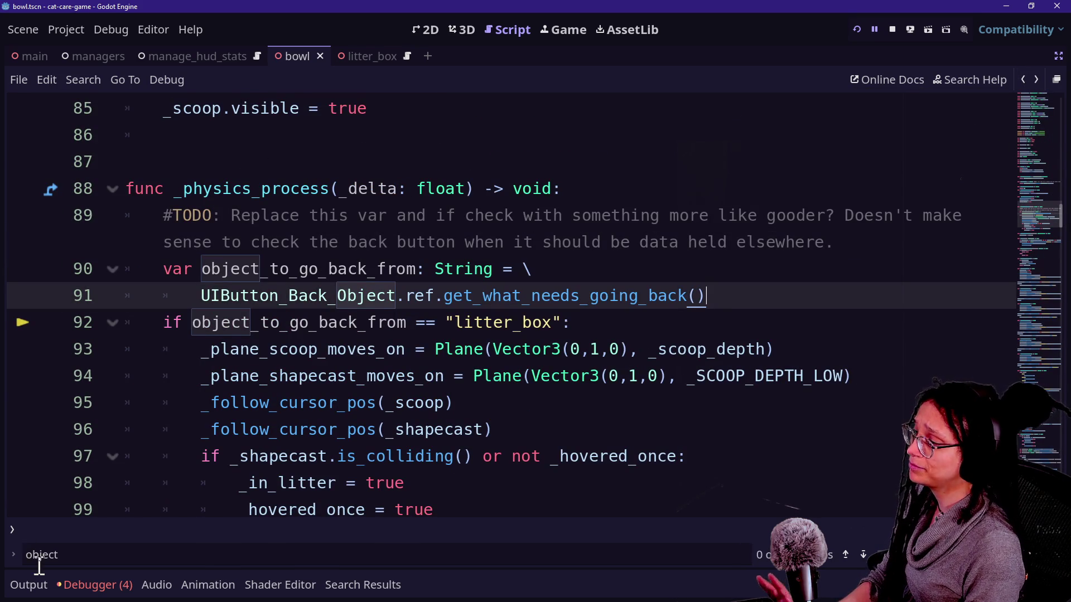
pyautogui.click(39, 555)
pyautogui.click(53, 586)
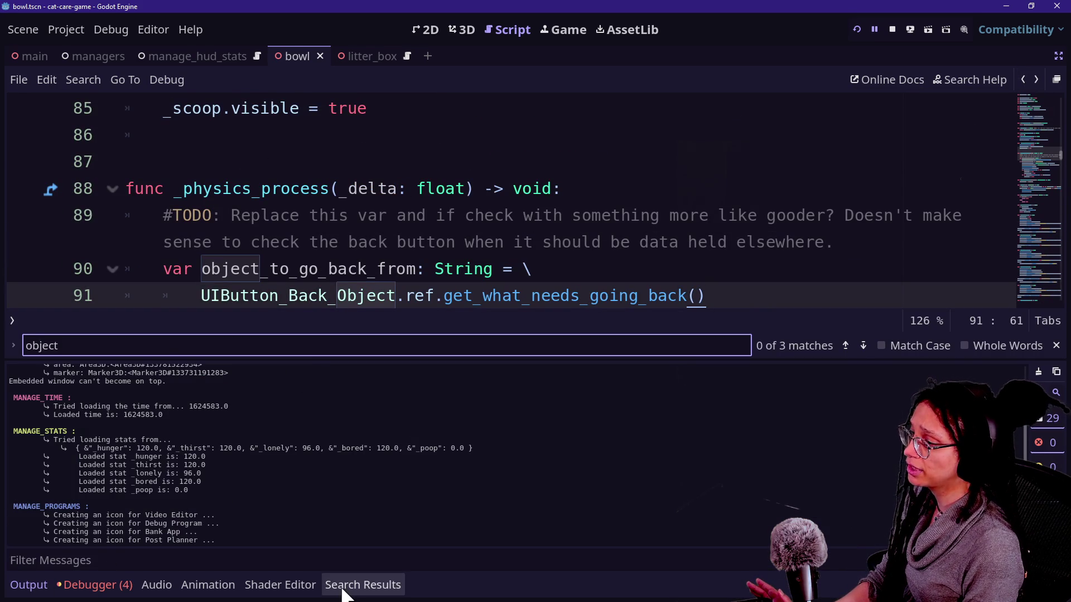
pyautogui.click(342, 586)
pyautogui.click(1003, 376)
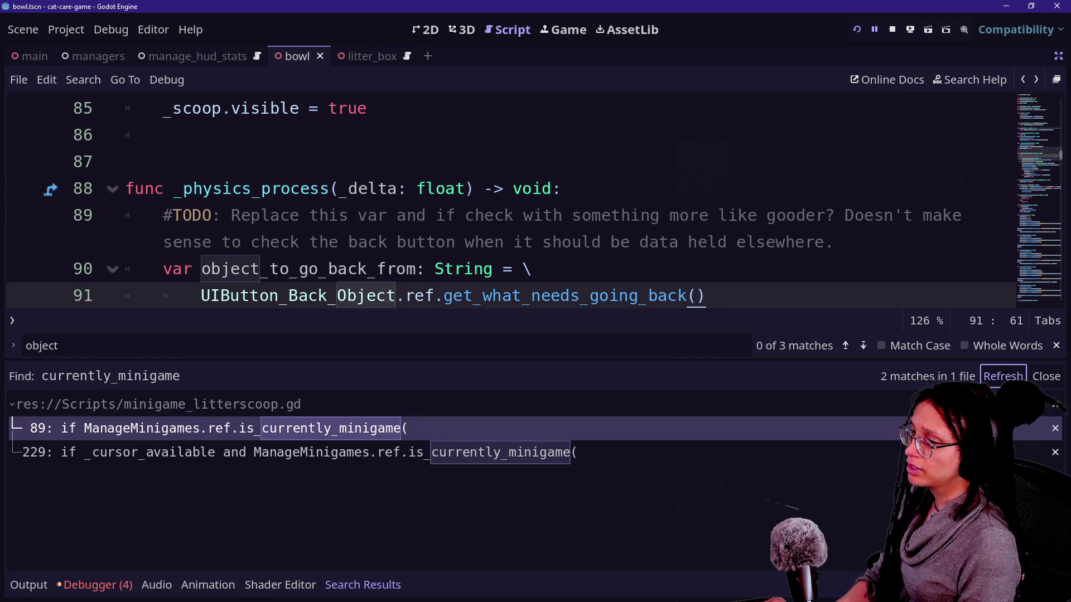
pyautogui.click(569, 427)
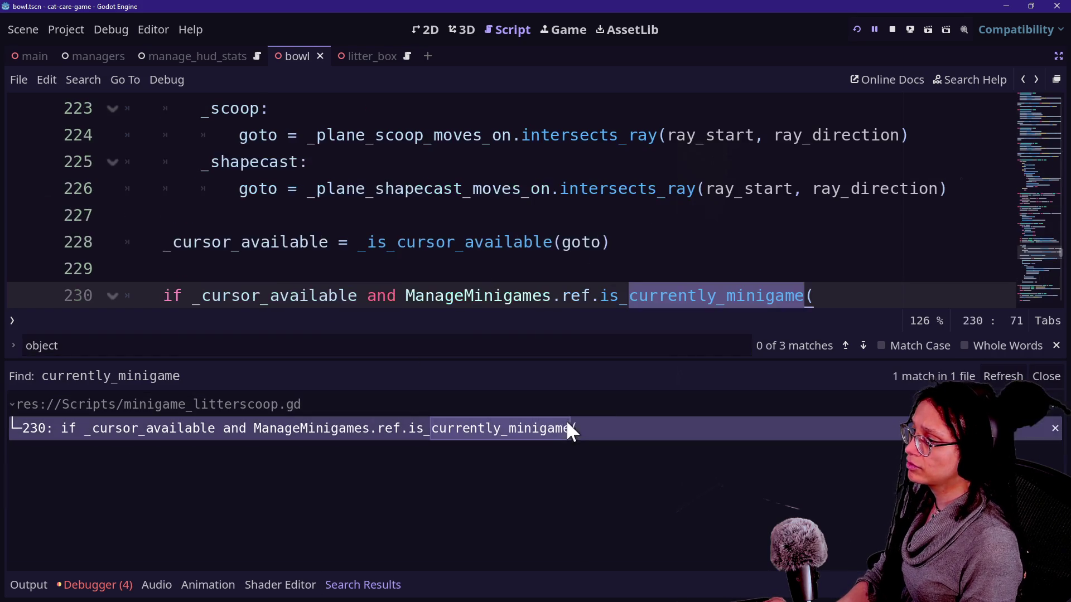
pyautogui.click(676, 237)
# - Collapse the bottom panel and examine the minigame check on lines 230–231
pyautogui.hotkey('alt', 'o')
pyautogui.hotkey('alt', 'o')
pyautogui.click(557, 296)
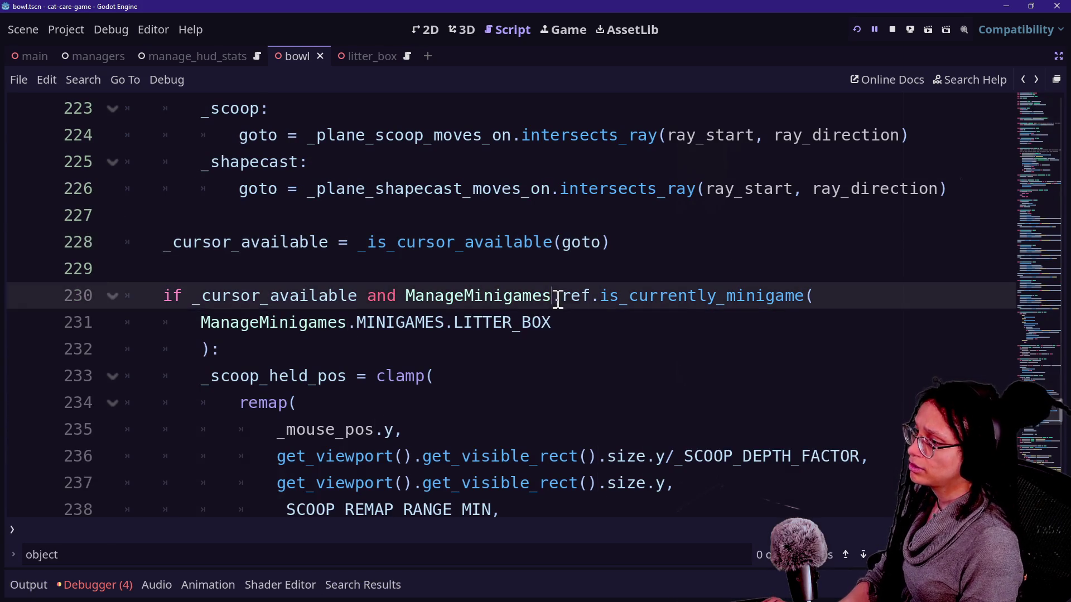
pyautogui.click(692, 315)
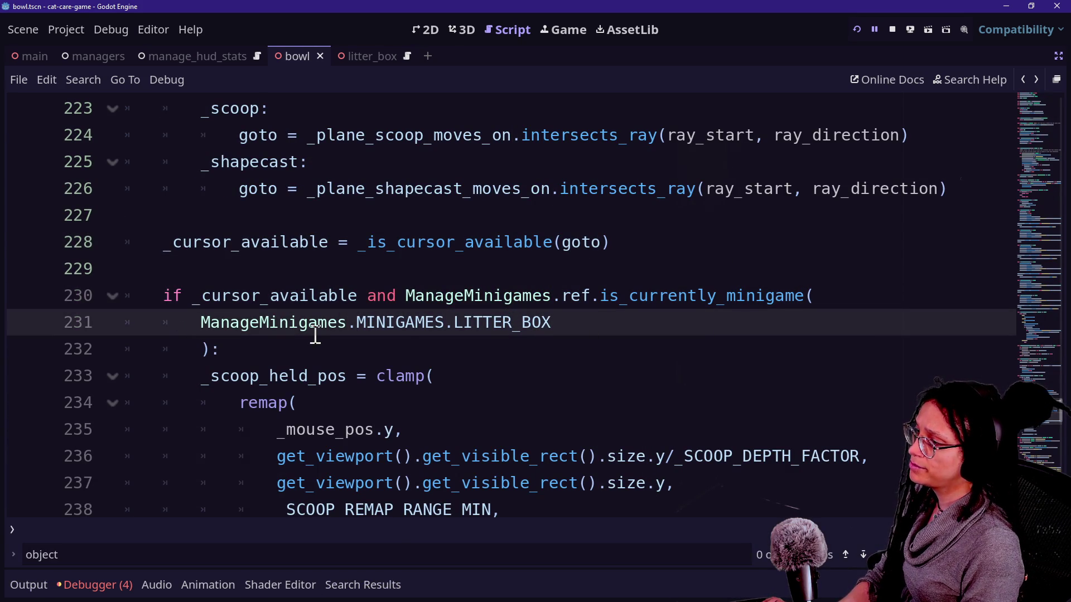
pyautogui.click(320, 343)
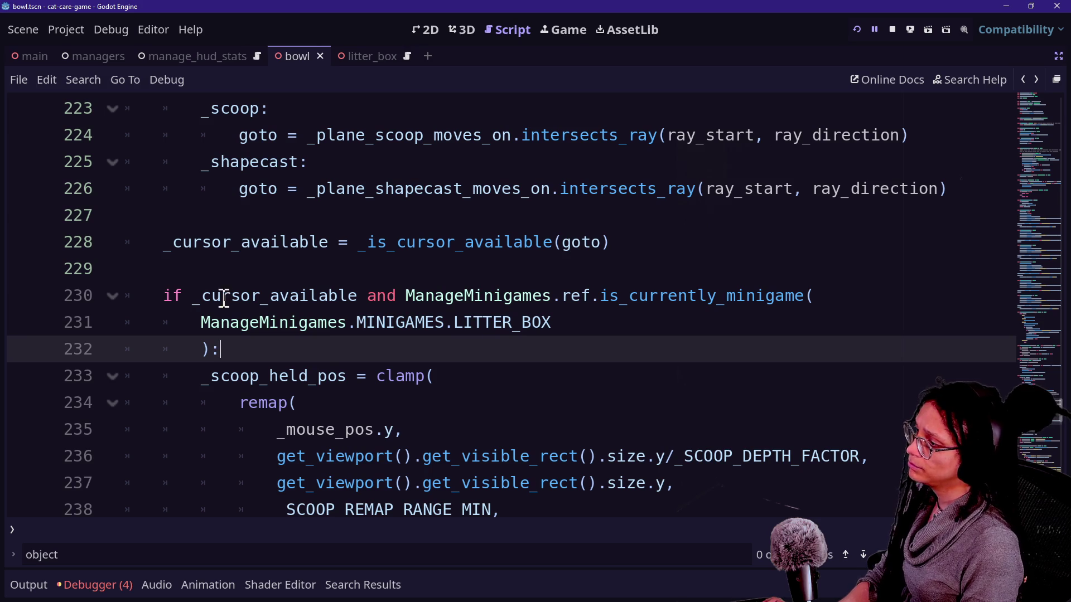
pyautogui.click(406, 296)
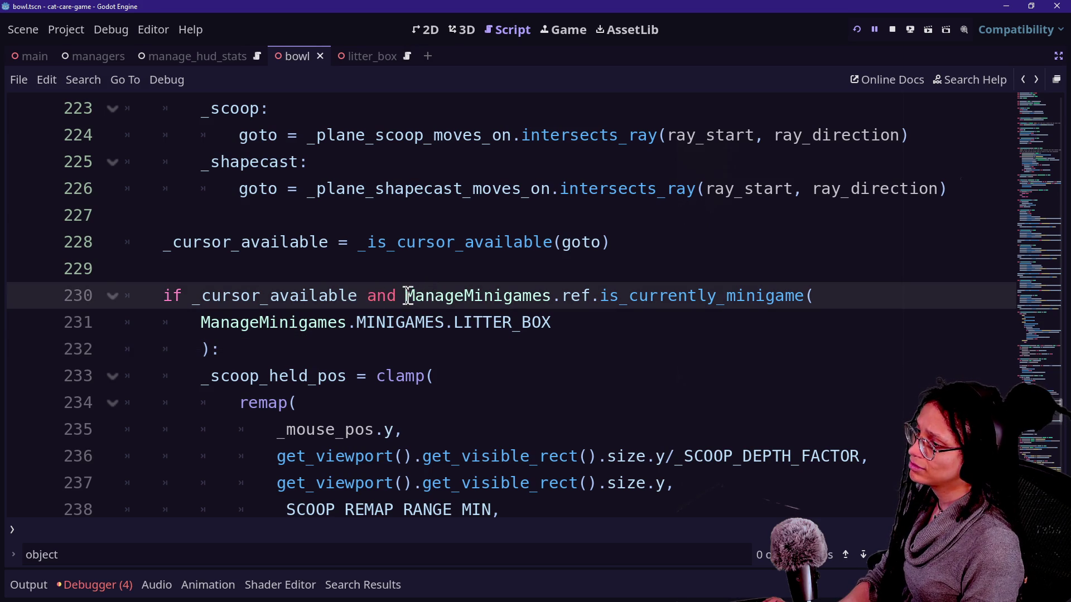
pyautogui.moveTo(407, 295); pyautogui.dragTo(425, 320)
pyautogui.click(427, 324)
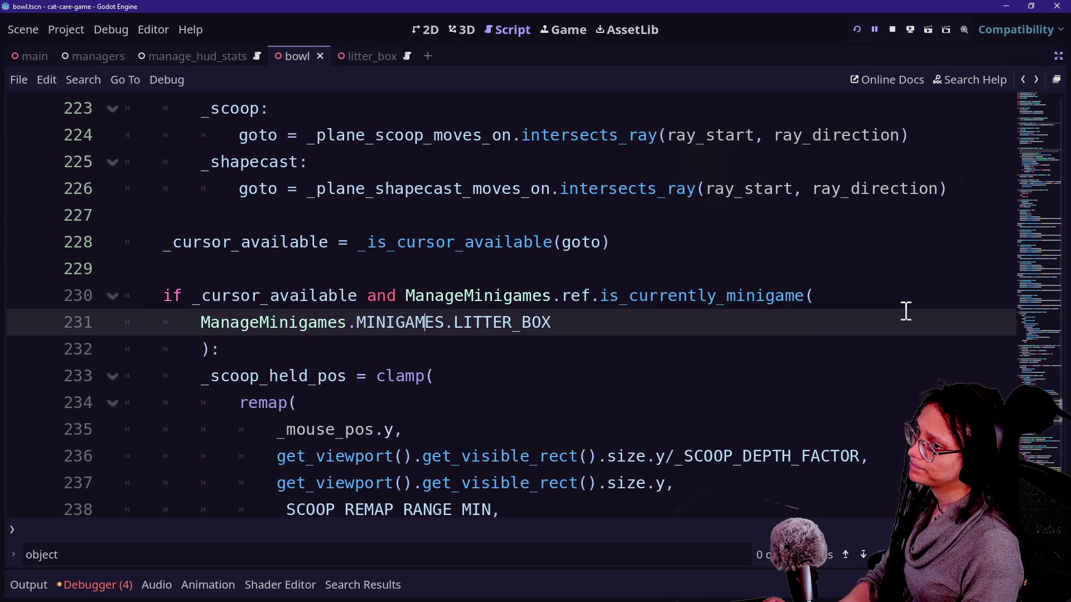
pyautogui.click(895, 404)
# - Add two blank lines below the _scoop_held_pos declaration, ahead of _ready()
pyautogui.scroll(1, 895, 403)
pyautogui.scroll(-2, 895, 403)
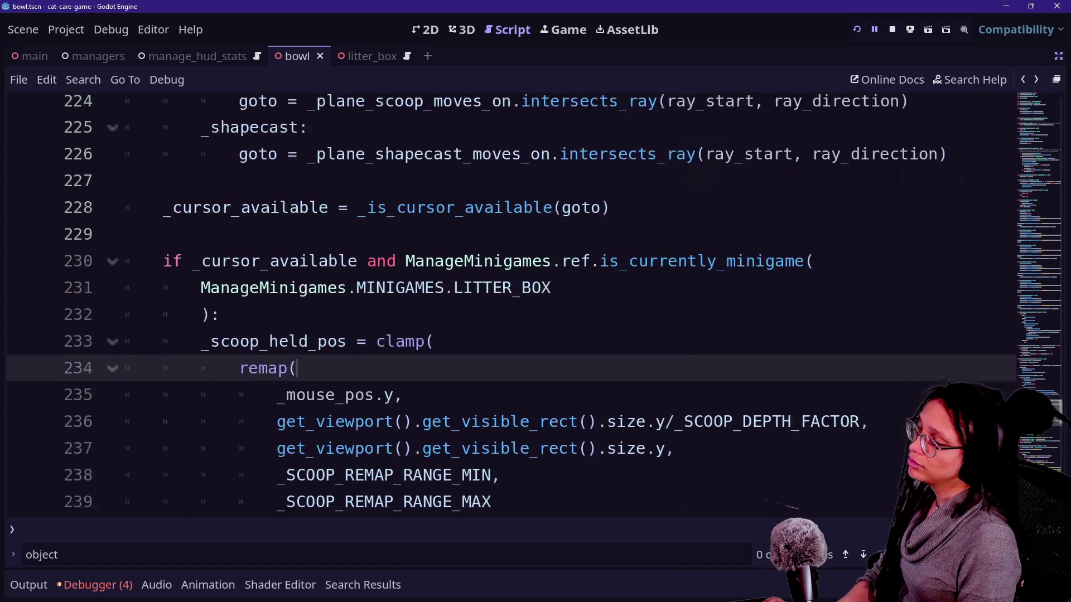
pyautogui.scroll(-1, 511, 303)
pyautogui.click(1025, 193)
pyautogui.scroll(20, 719, 376)
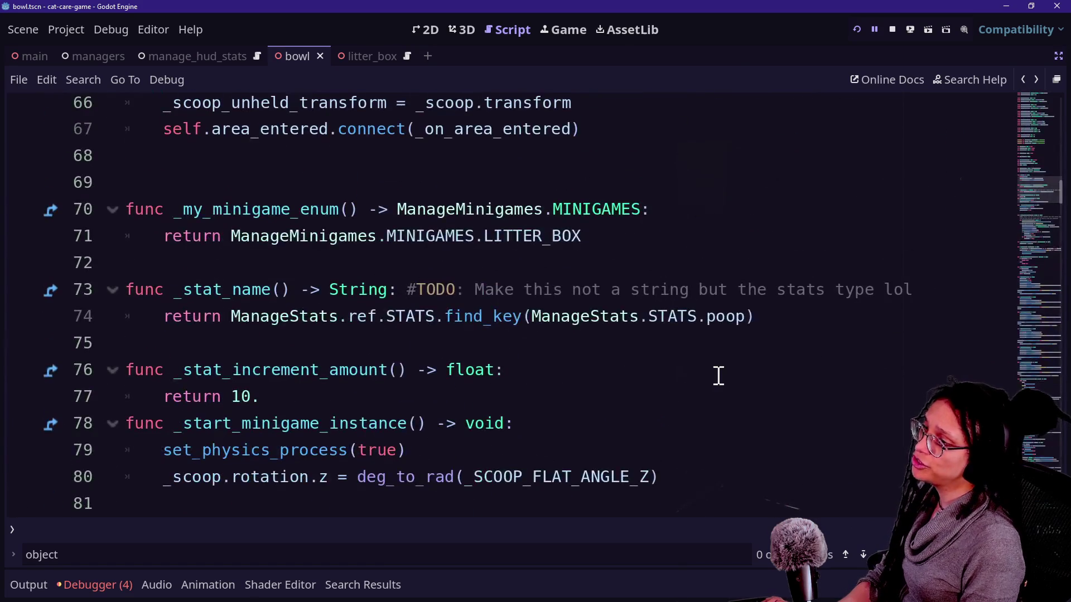
pyautogui.scroll(-10, 625, 298)
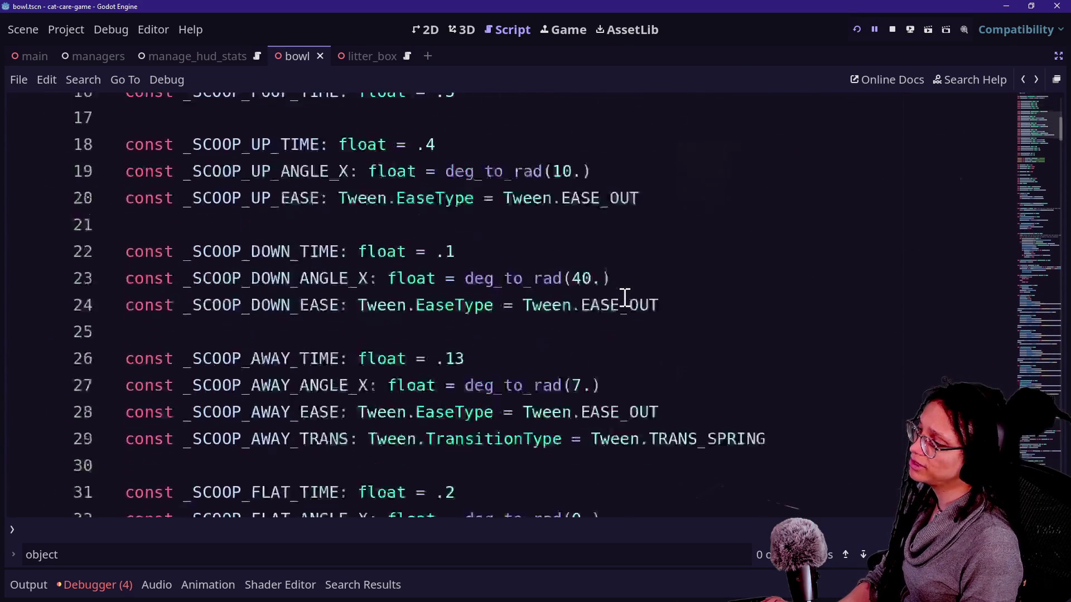
pyautogui.scroll(-4, 626, 298)
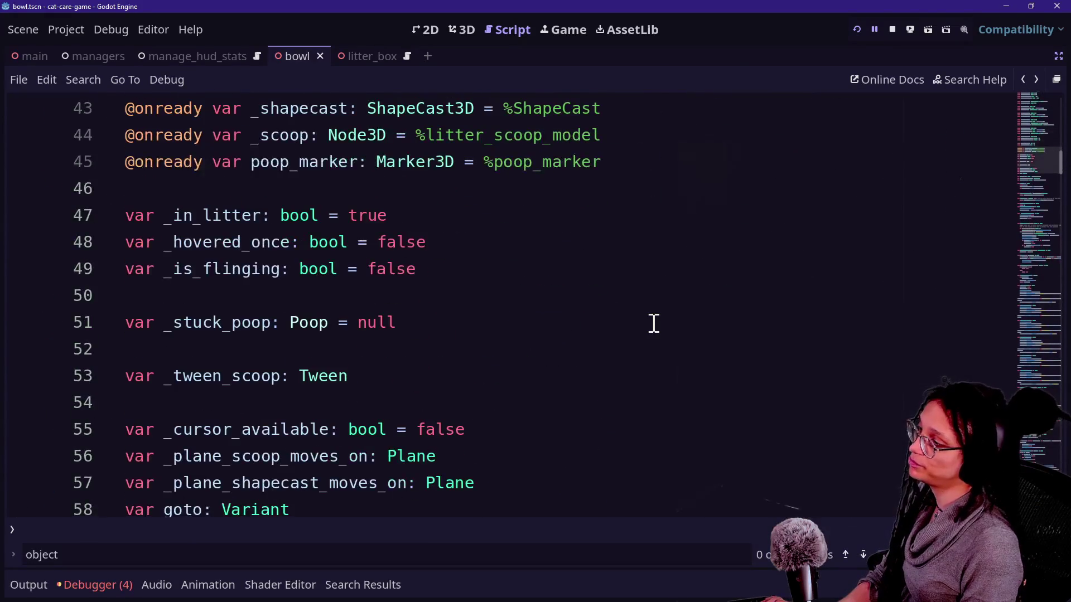
pyautogui.scroll(-5, 654, 323)
pyautogui.click(658, 217)
pyautogui.press('Return')
pyautogui.press('Return')
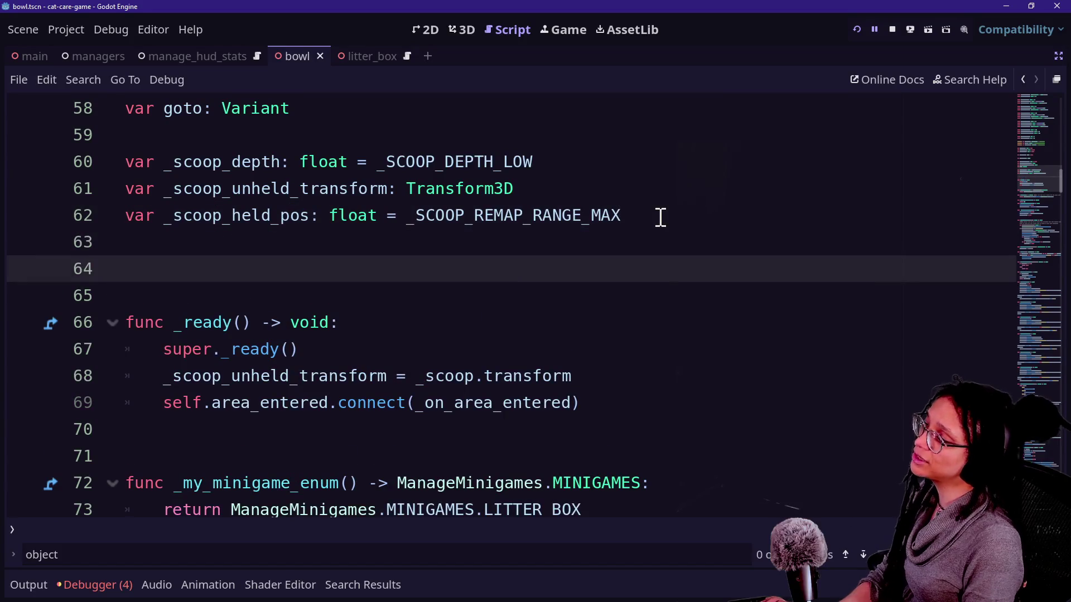
# - Start the is_active declaration and search all files for 'active' to check naming
pyautogui.write('c')
pyautogui.write('var is')
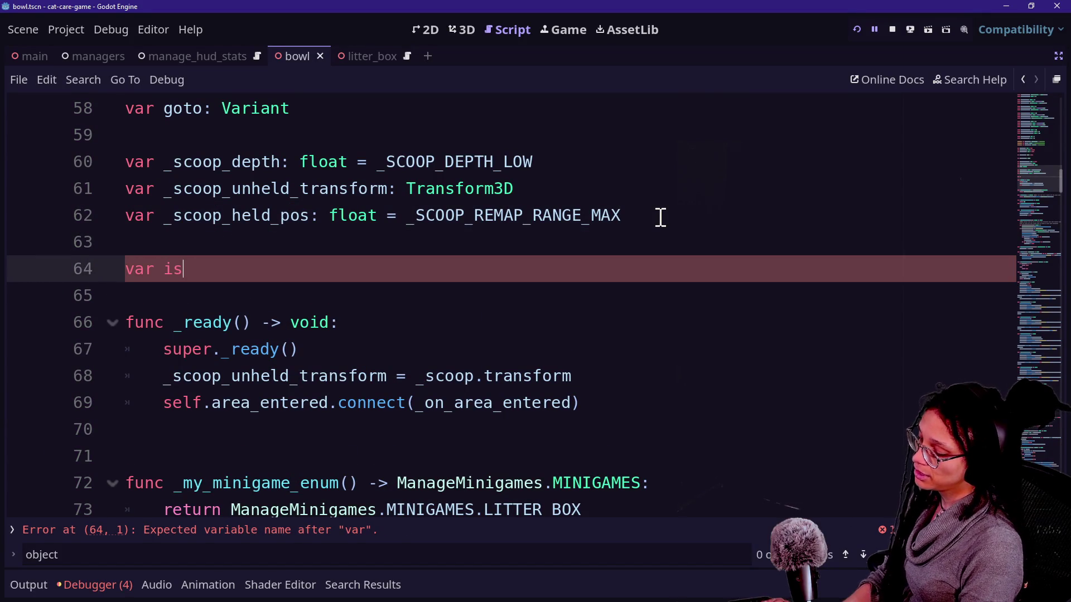
pyautogui.write('active:')
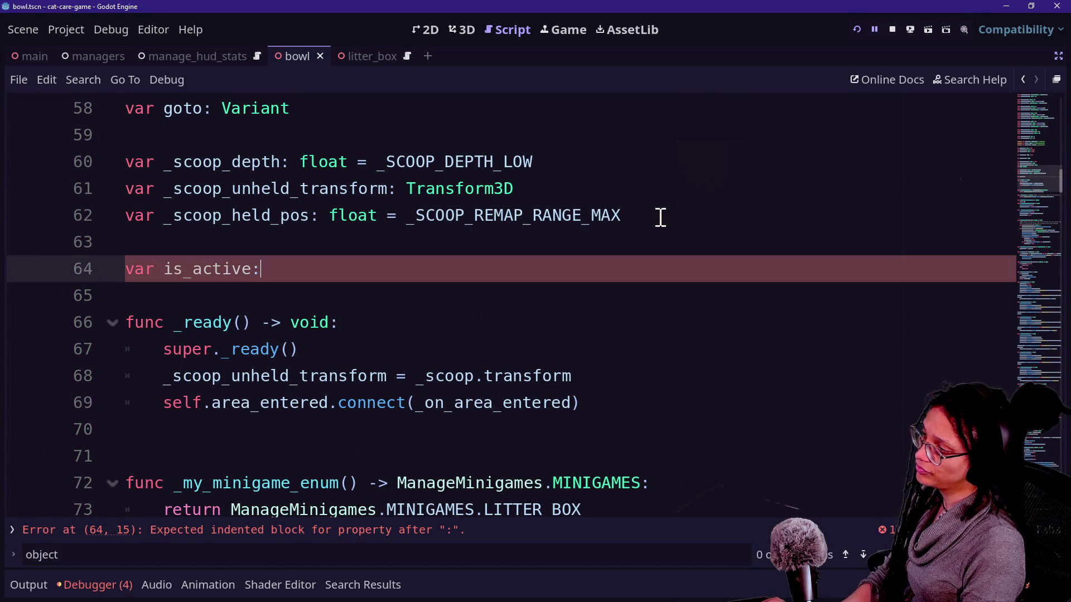
pyautogui.hotkey('ctrl', 'shift', 'f')
pyautogui.write('active')
pyautogui.press('Return')
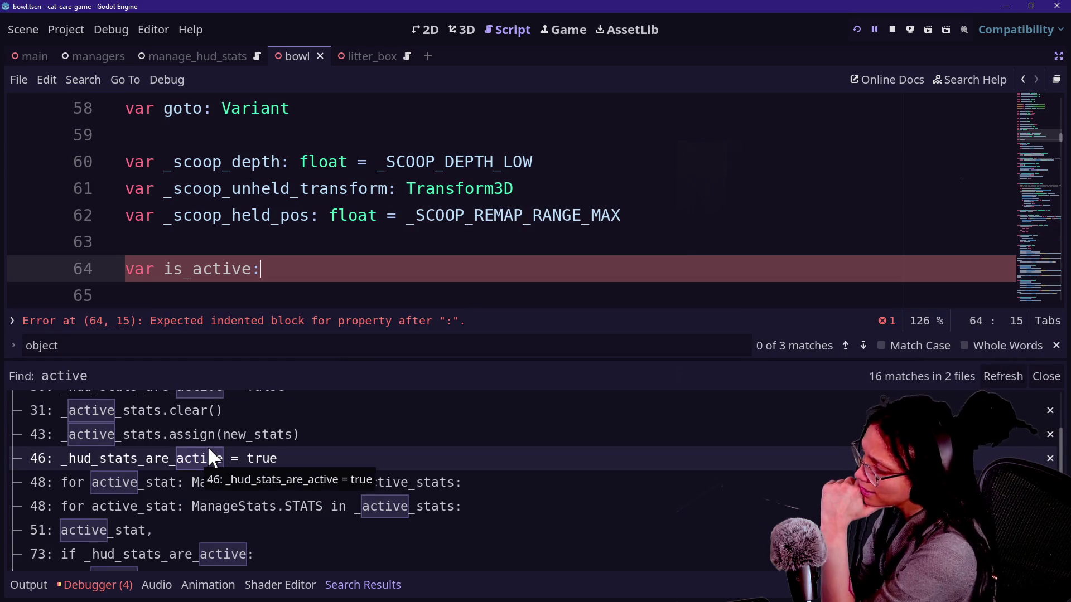
pyautogui.scroll(3, 207, 446)
pyautogui.scroll(-5, 208, 449)
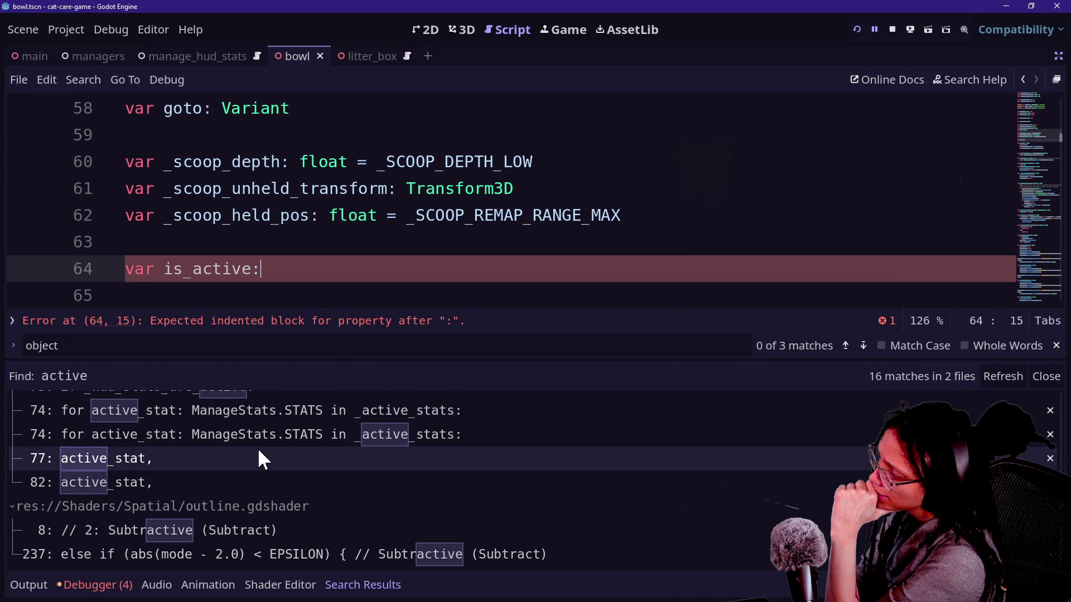
pyautogui.scroll(3, 266, 464)
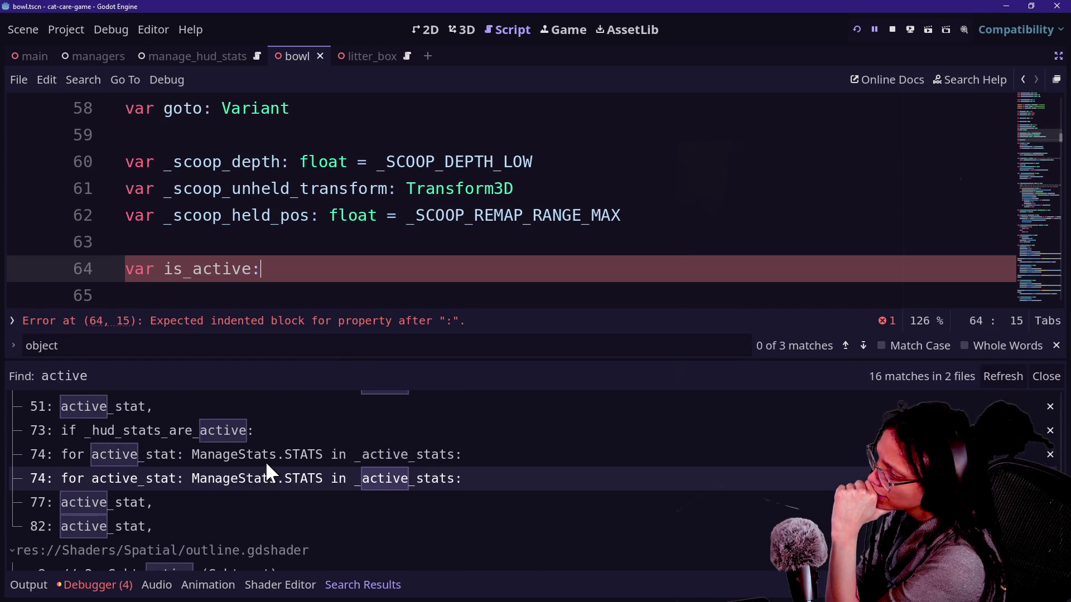
pyautogui.scroll(3, 266, 465)
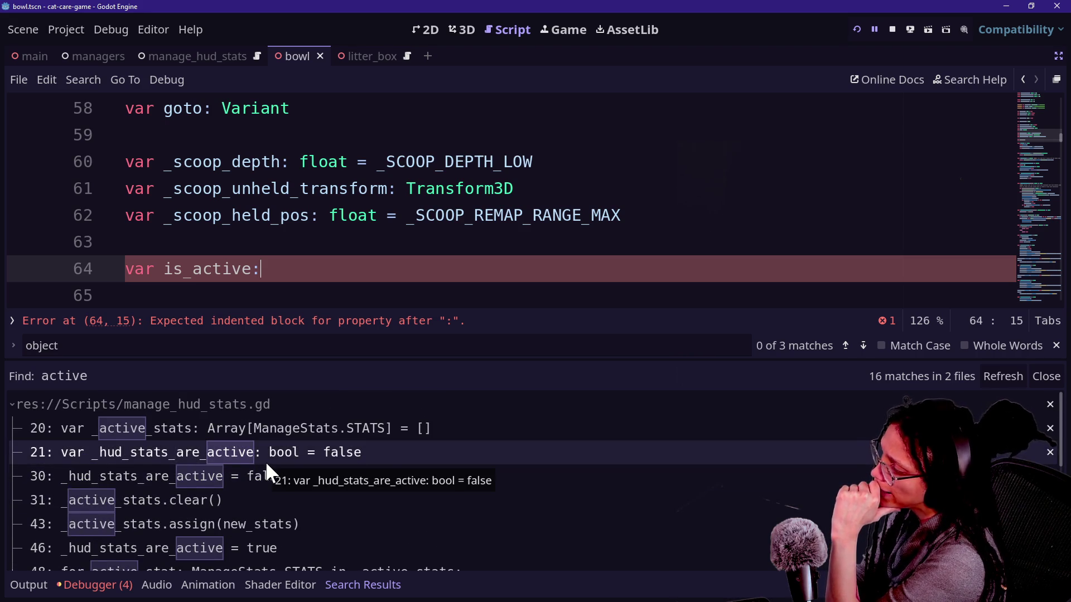
# - Complete line 64 as var is_active: bool = false
pyautogui.moveTo(600, 198)
pyautogui.mouseDown()
pyautogui.moveTo(610, 287)
pyautogui.moveTo(630, 260)
pyautogui.mouseUp()
pyautogui.click(630, 259)
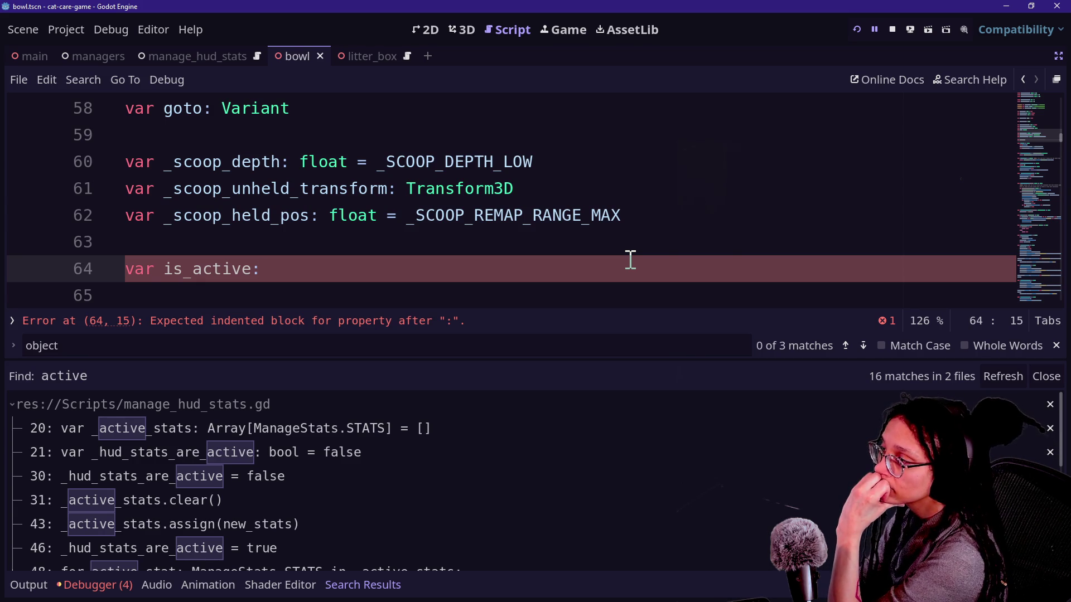
pyautogui.moveTo(616, 245); pyautogui.dragTo(625, 266)
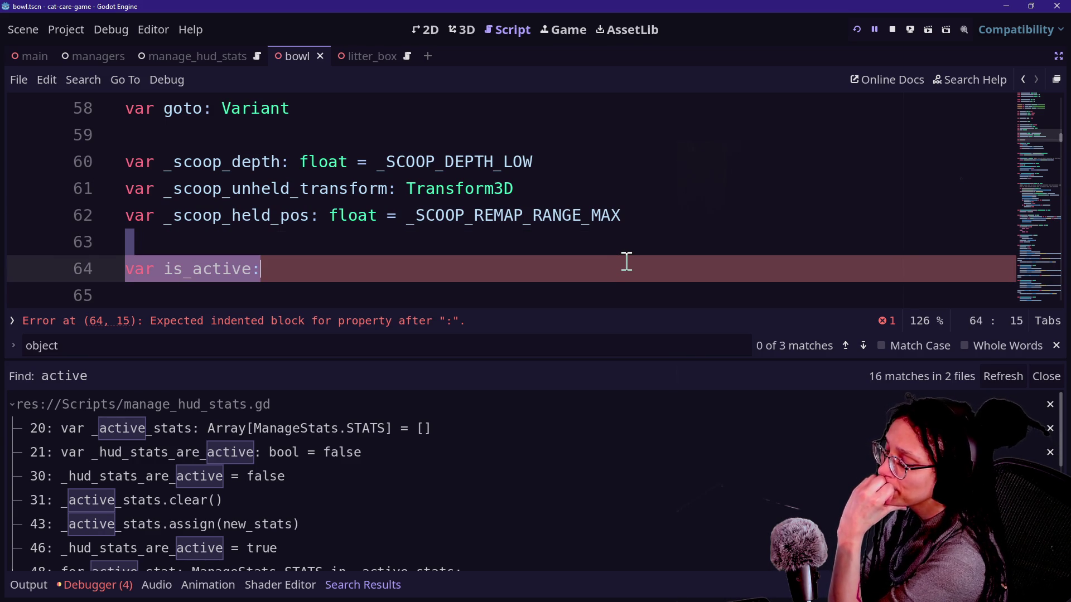
pyautogui.moveTo(626, 261); pyautogui.dragTo(660, 299)
pyautogui.click(669, 268)
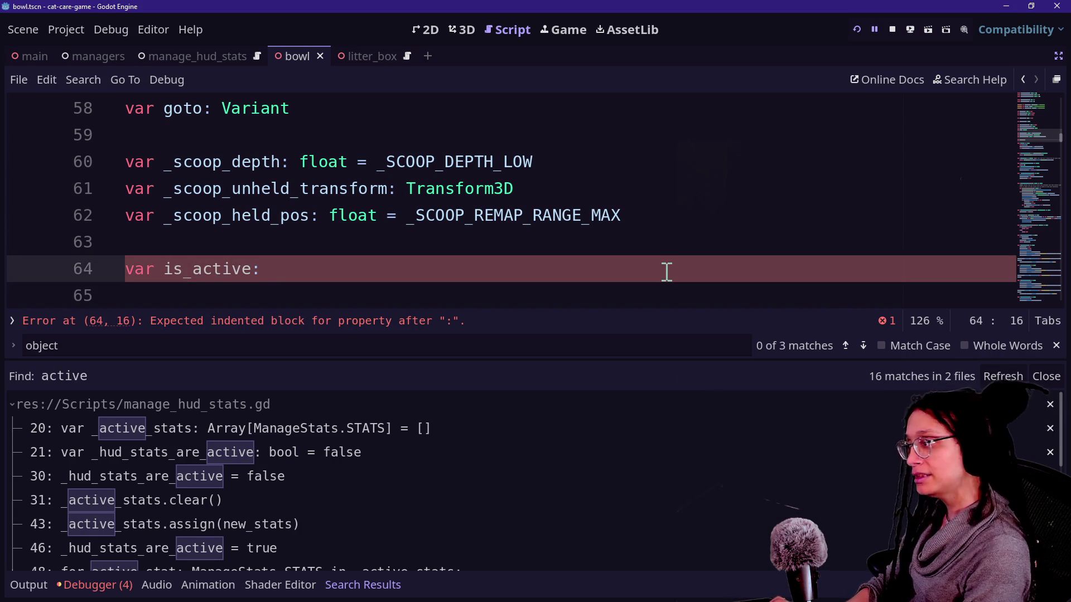
pyautogui.write('bool = false')
pyautogui.click(483, 232)
pyautogui.hotkey('ctrl', 'shift', 'F11')
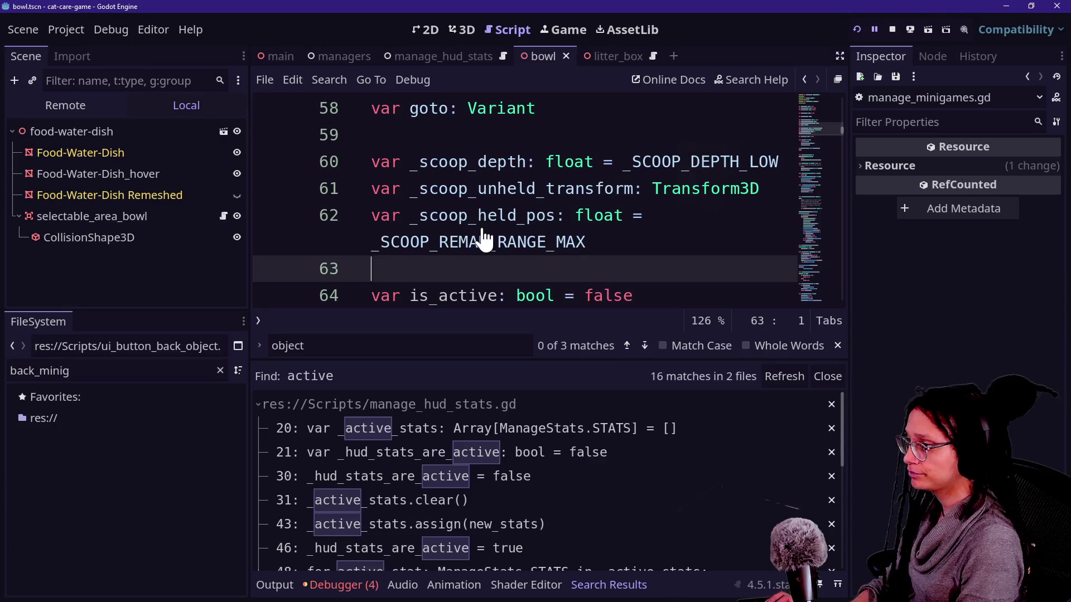
pyautogui.hotkey('ctrl', 'shift', 'F11')
pyautogui.hotkey('ctrl', 'f')
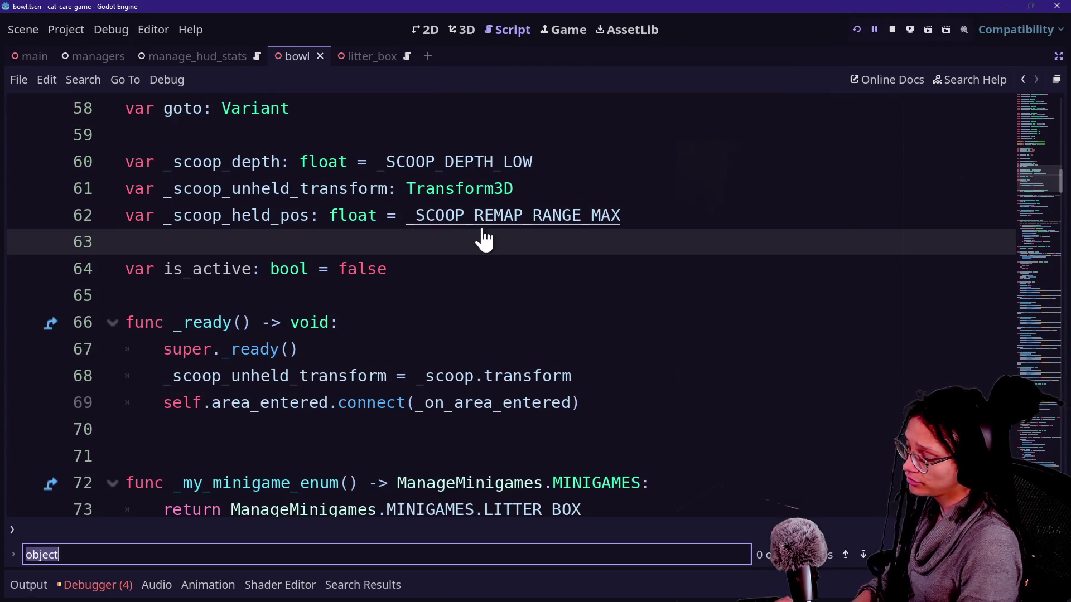
# - Search for physics_proc to reach the TODO comment in _physics_process
pyautogui.write('physics')
pyautogui.moveTo(251, 333)
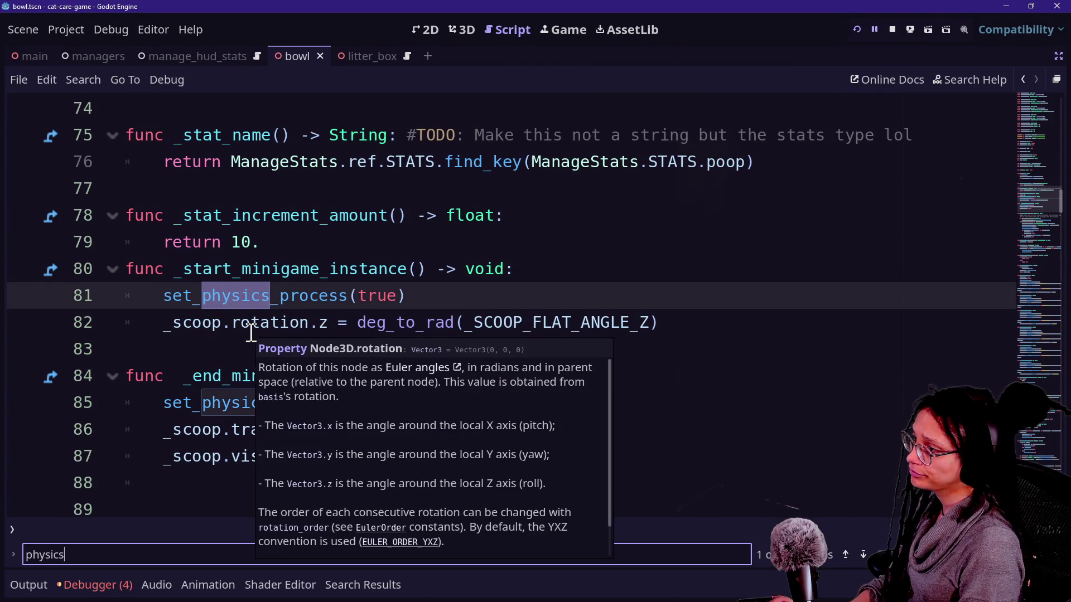
pyautogui.write('_')
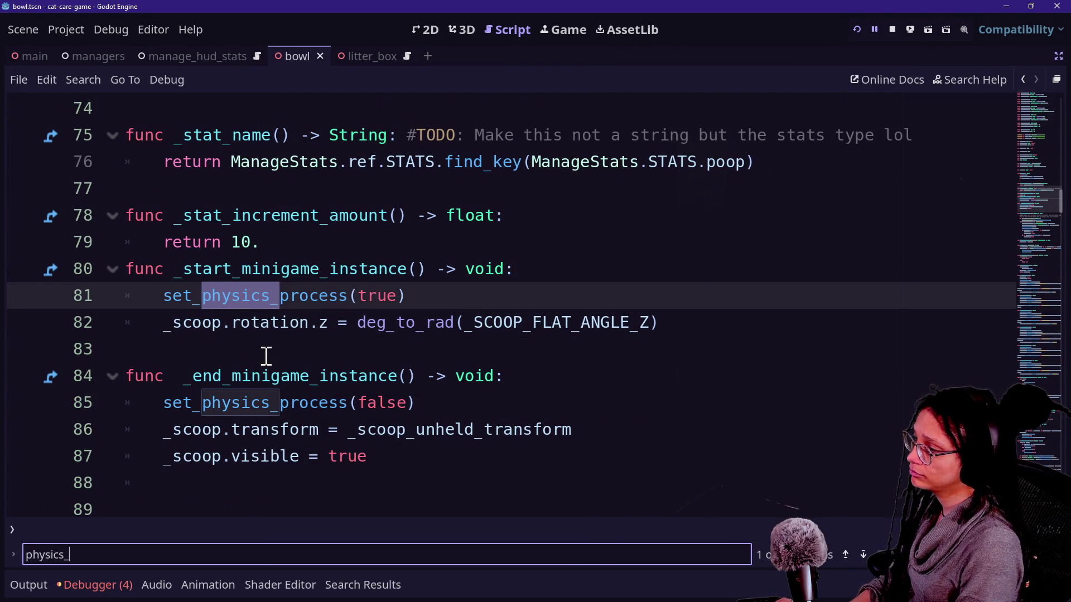
pyautogui.write('proc')
pyautogui.press('BackSpace')
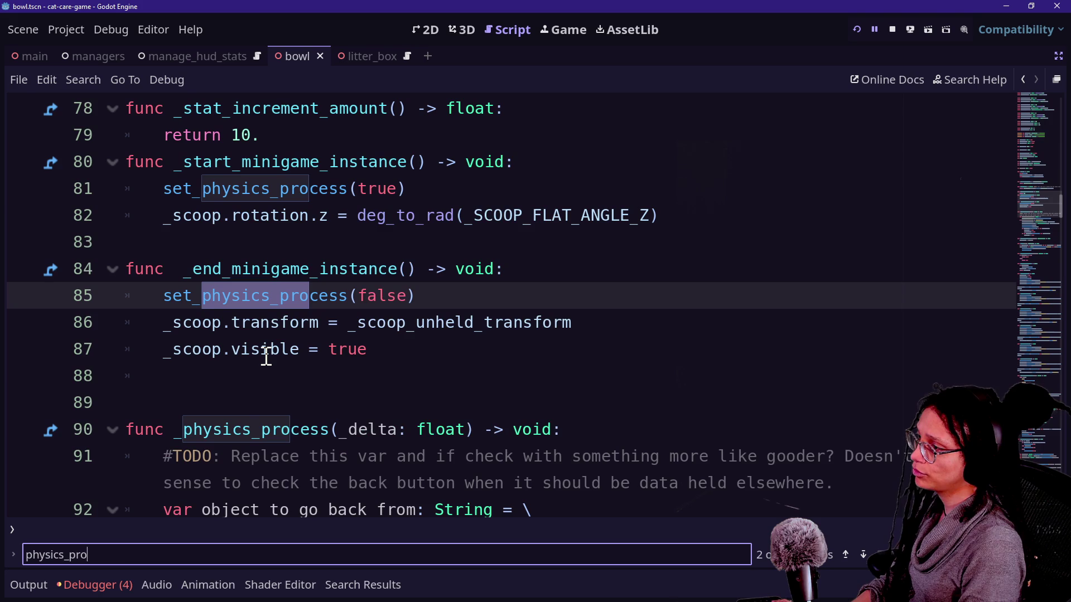
pyautogui.press('Return')
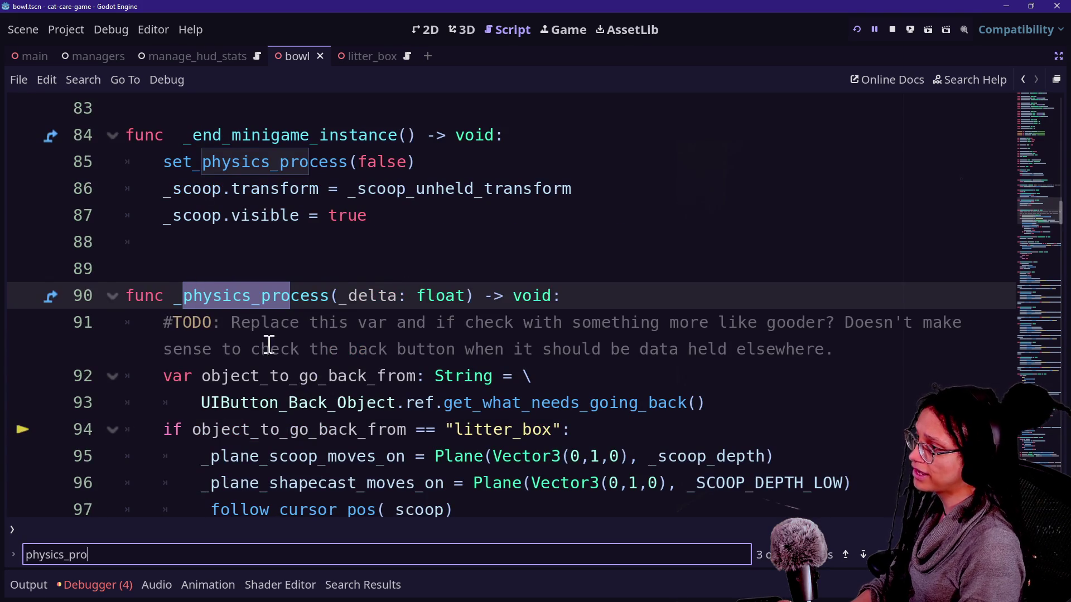
pyautogui.click(269, 346)
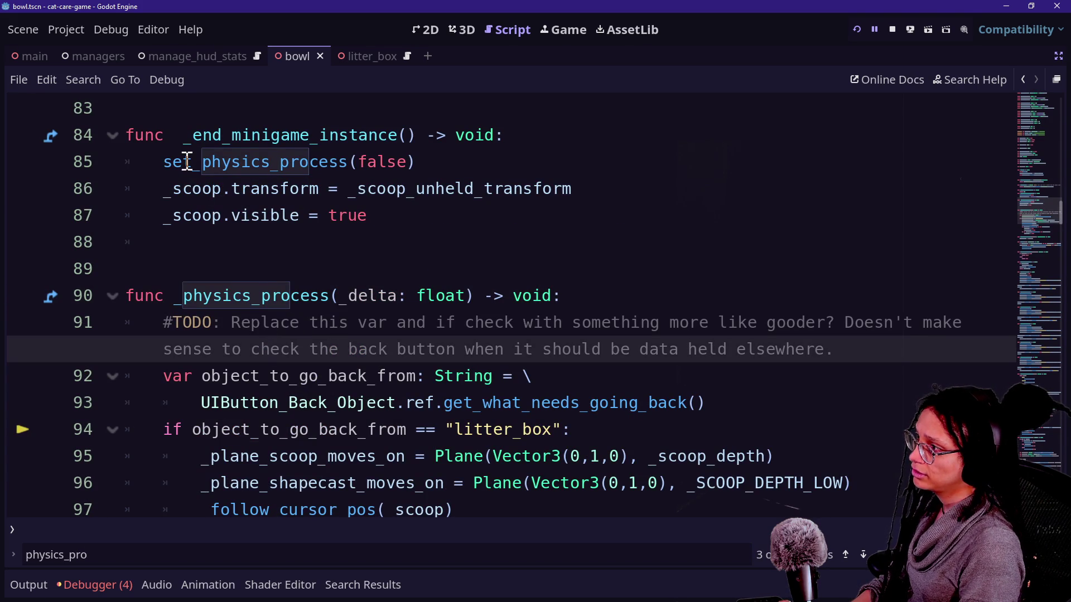
pyautogui.moveTo(187, 161)
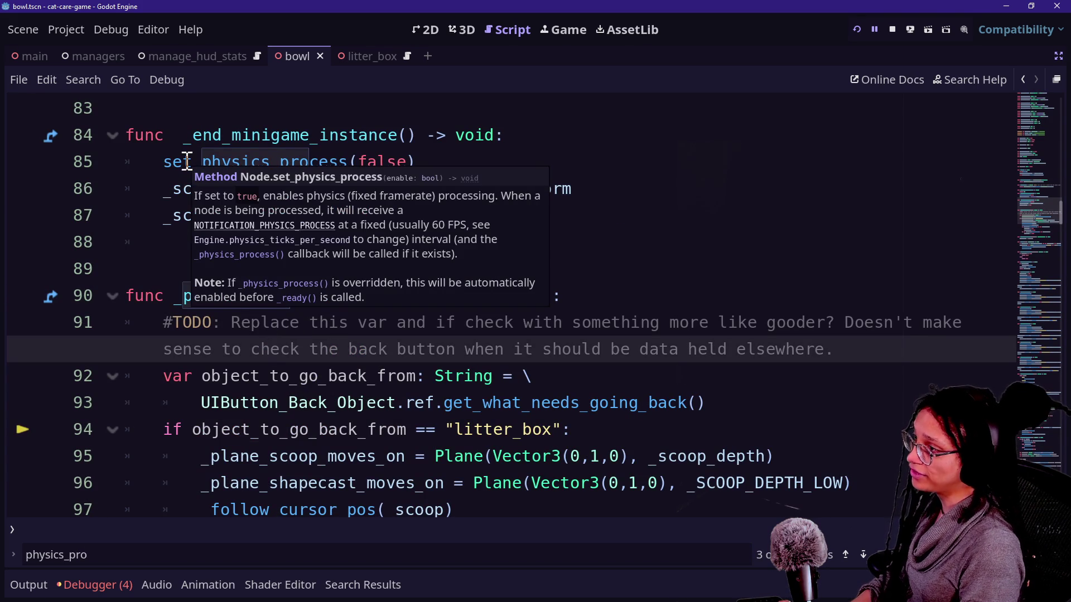
pyautogui.keyDown('shift'); pyautogui.click(126, 271); pyautogui.keyUp('shift')
pyautogui.click(402, 322)
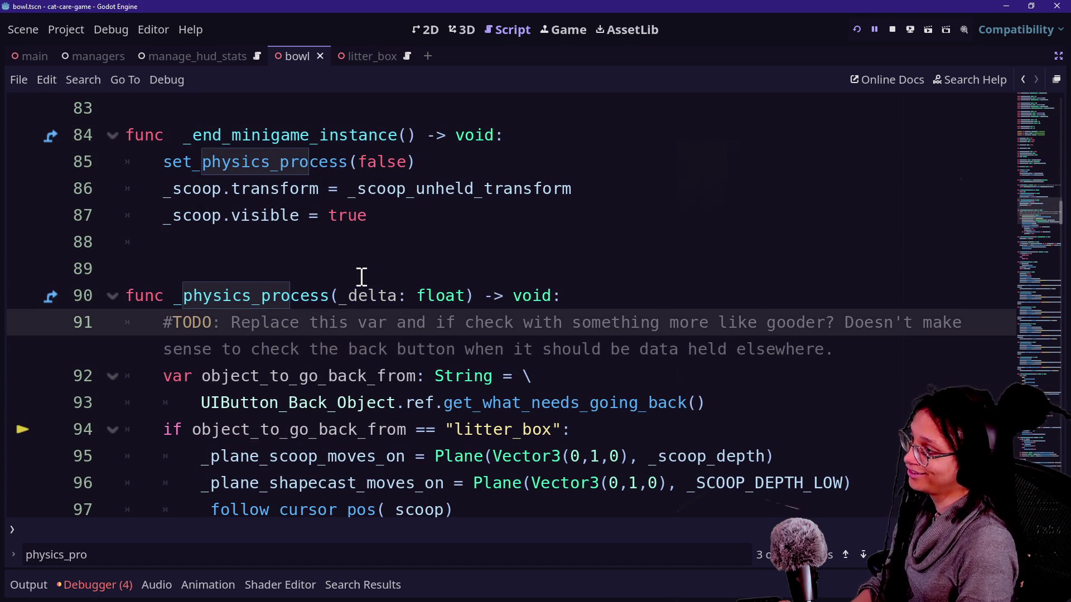
pyautogui.click(850, 350)
# - Append 'Will need to deal with is_active bool and stuff too' to the TODO and save
pyautogui.write('Will n')
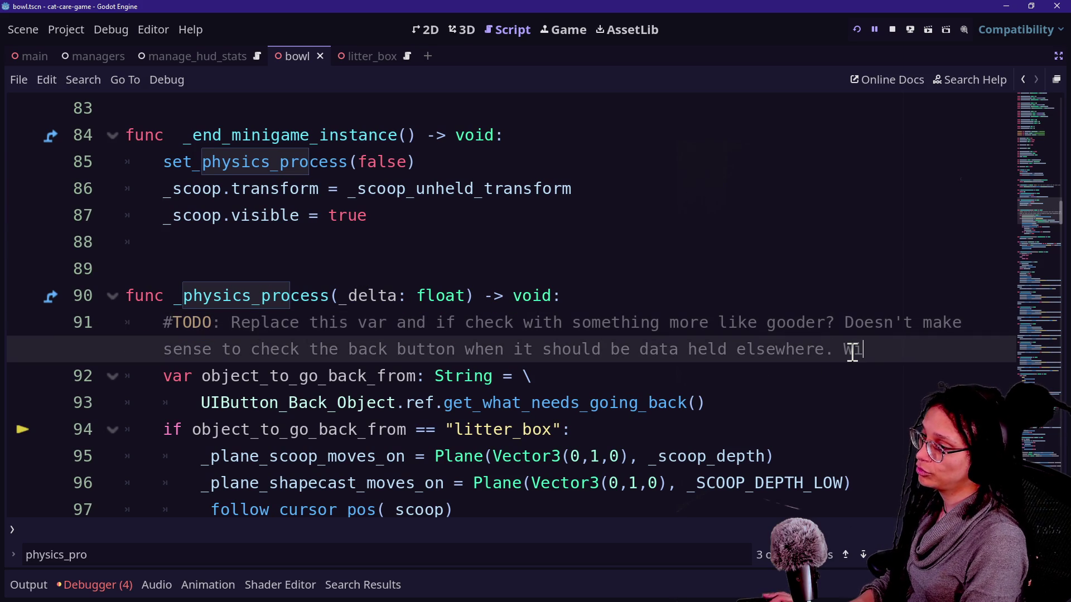
pyautogui.write('eed to deal wi')
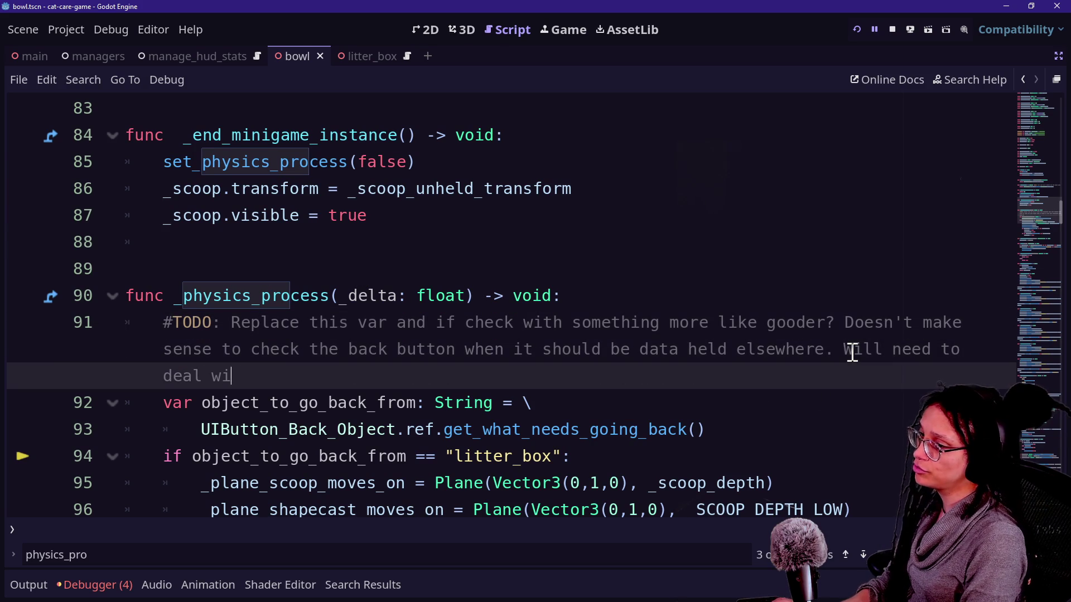
pyautogui.write('th is_activeb')
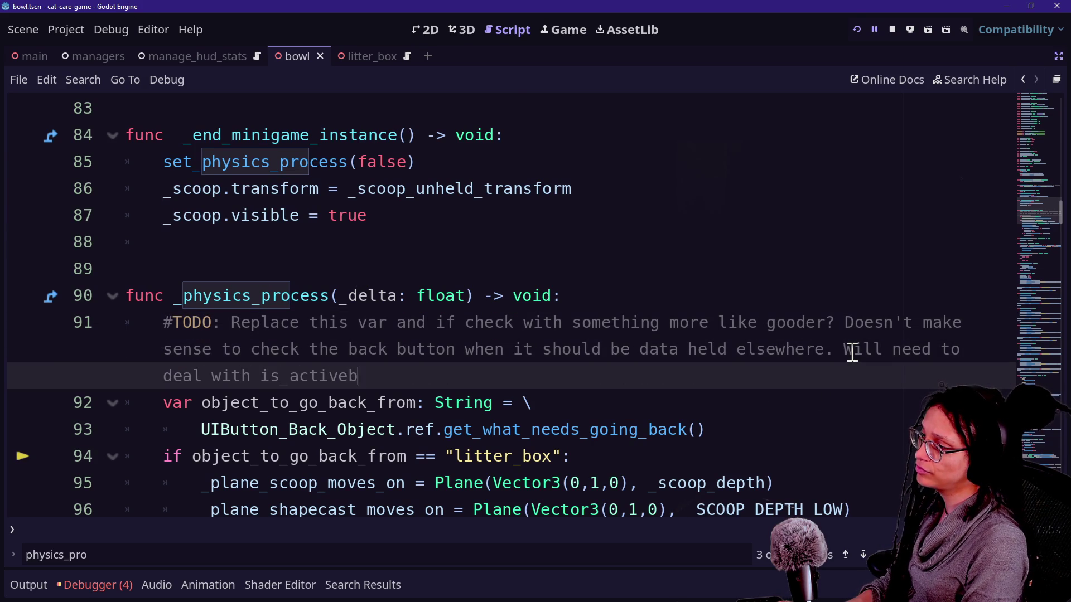
pyautogui.press('BackSpace')
pyautogui.write(' bool and stuff to')
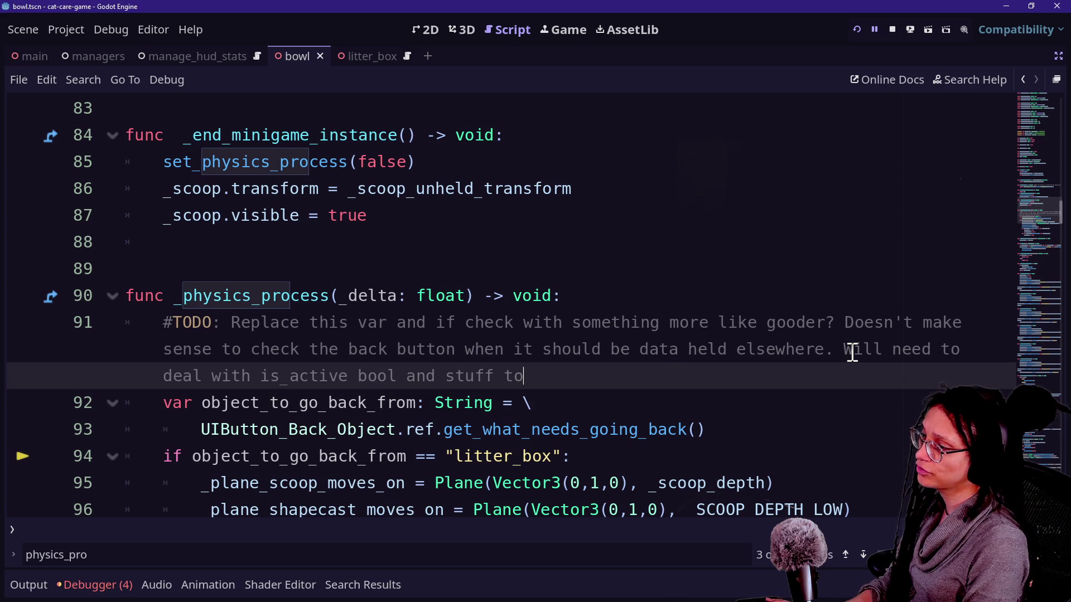
pyautogui.write('o :{')
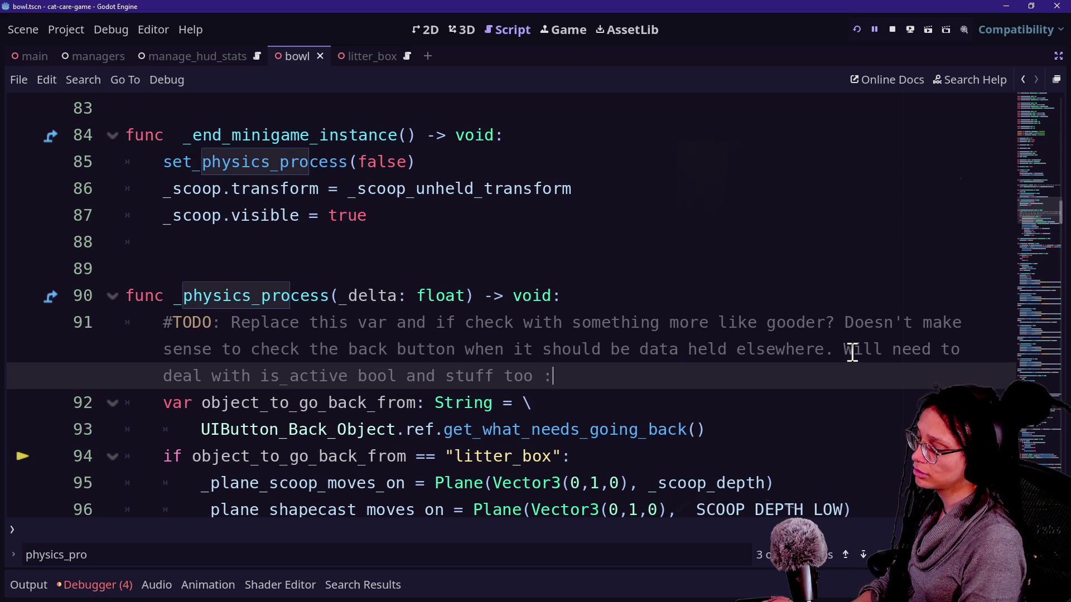
pyautogui.write('P')
pyautogui.click(701, 349)
pyautogui.hotkey('ctrl', 's')
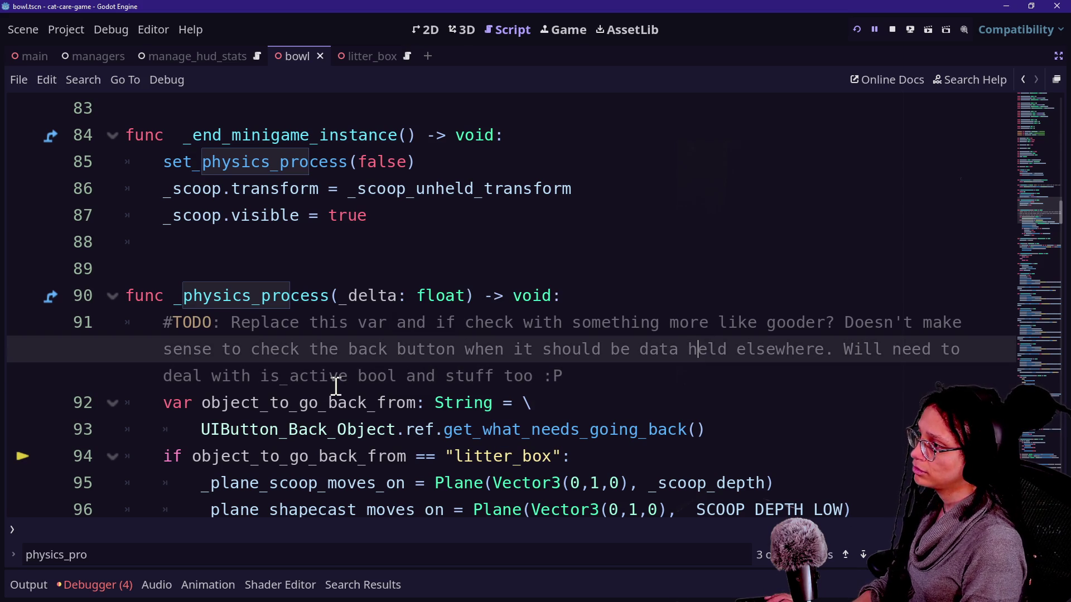
pyautogui.click(464, 378)
pyautogui.scroll(-1, 464, 378)
pyautogui.click(572, 319)
pyautogui.click(753, 363)
pyautogui.click(740, 349)
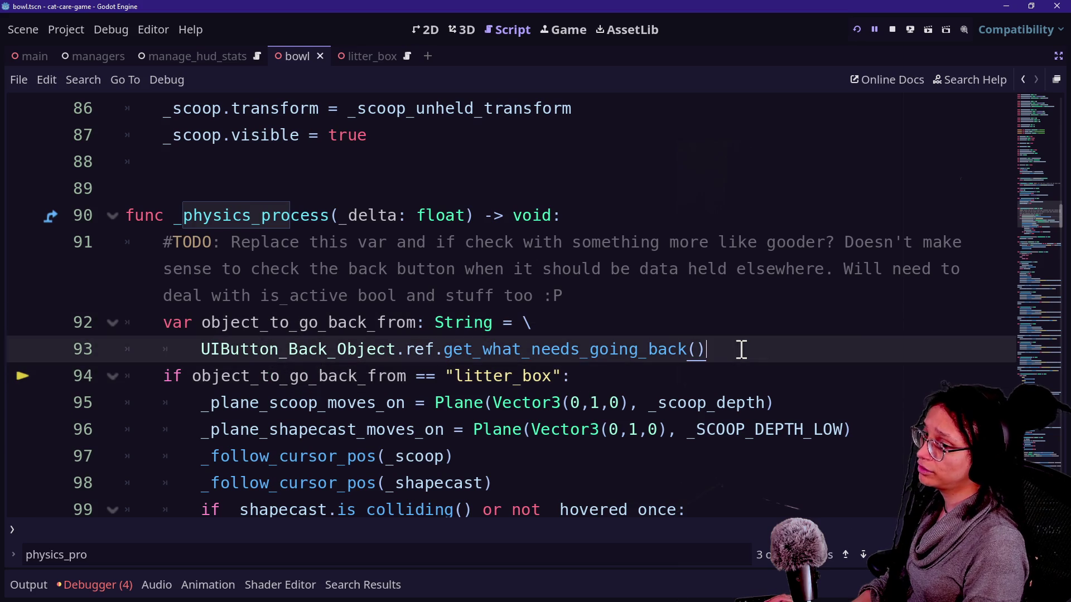
pyautogui.press('Down')
pyautogui.press('Down')
# - Rewrite line 94 as 'is_active = true if … "litter_box" else false'
pyautogui.click(704, 369)
pyautogui.click(737, 357)
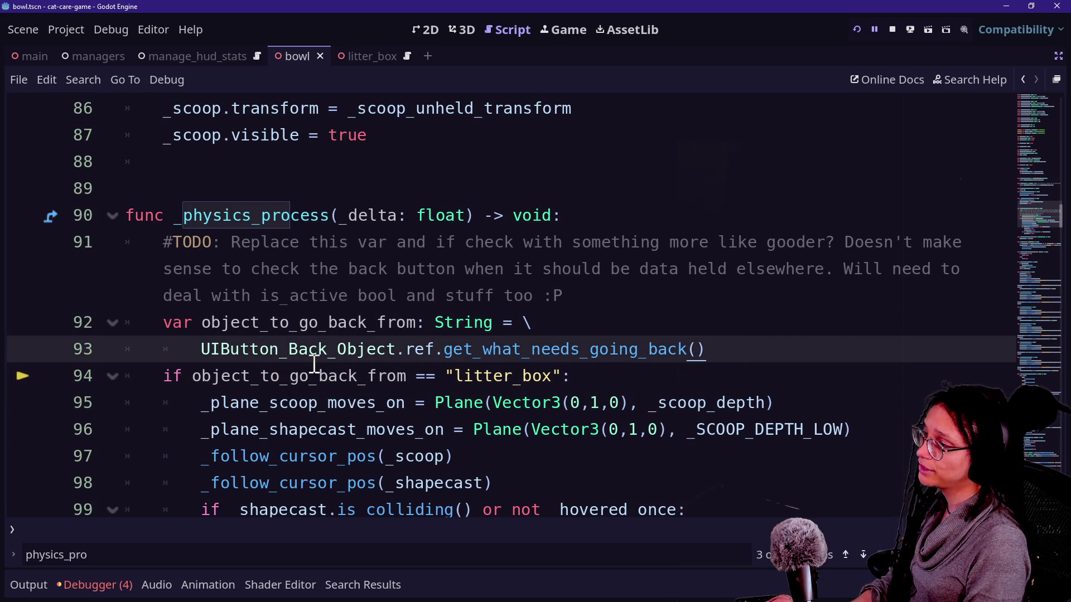
pyautogui.moveTo(314, 364)
pyautogui.click(548, 301)
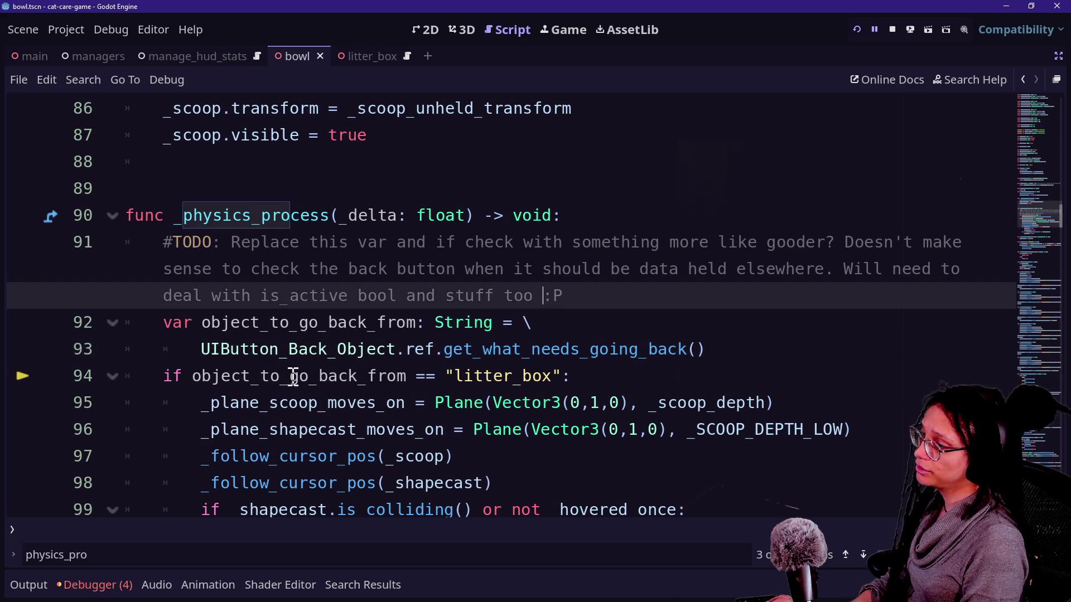
pyautogui.click(156, 383)
pyautogui.write('is_active = ')
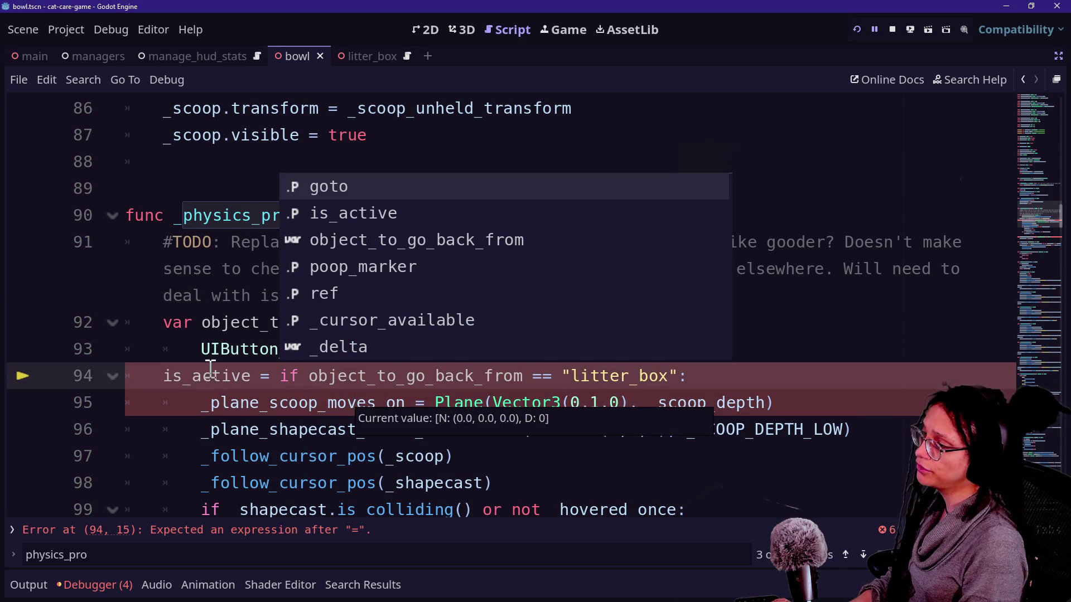
pyautogui.write('true')
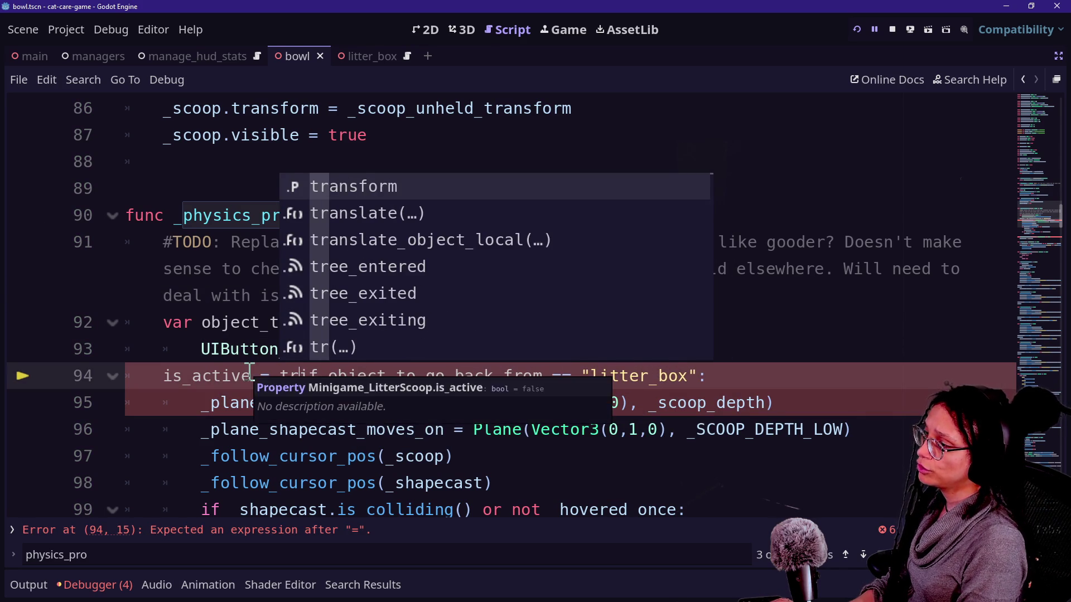
pyautogui.click(354, 456)
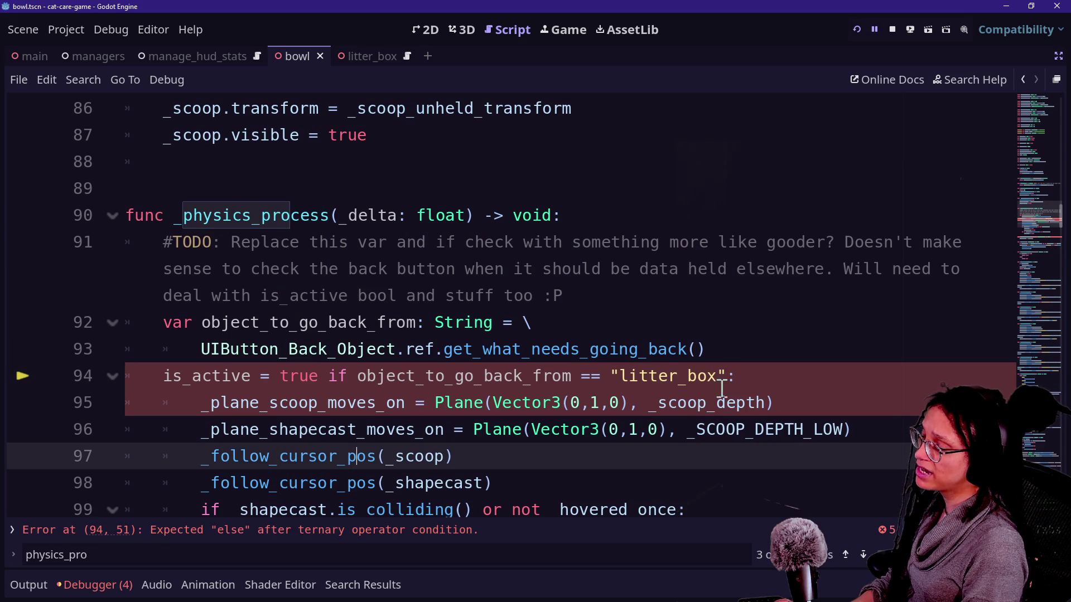
pyautogui.click(758, 377)
pyautogui.press('BackSpace')
pyautogui.write('else false')
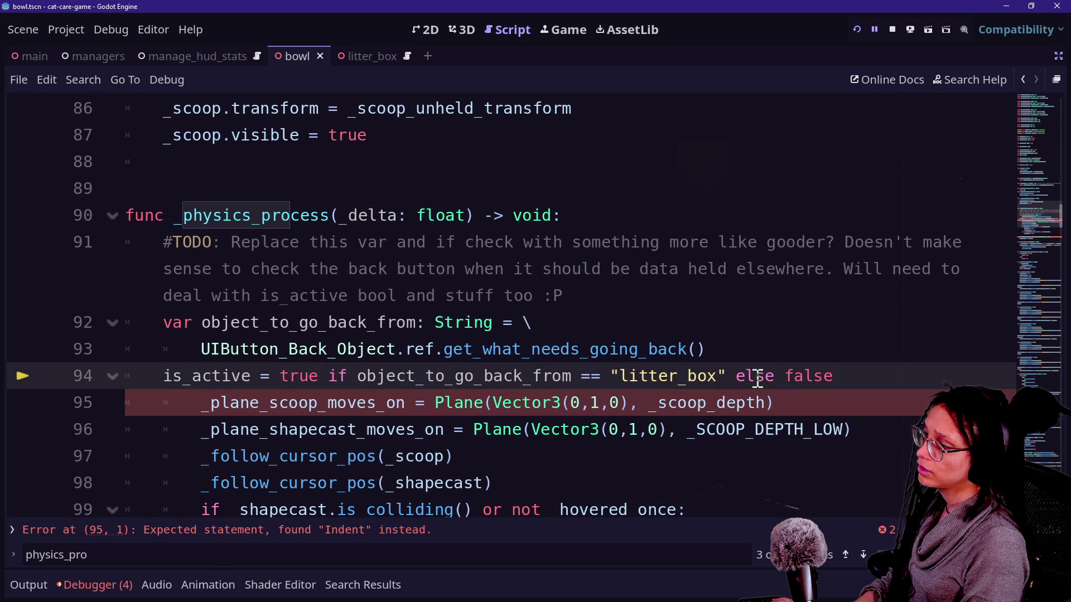
# - Add 'if is_active:' on a new line below it and save the script
pyautogui.press('Return')
pyautogui.write('if is_a')
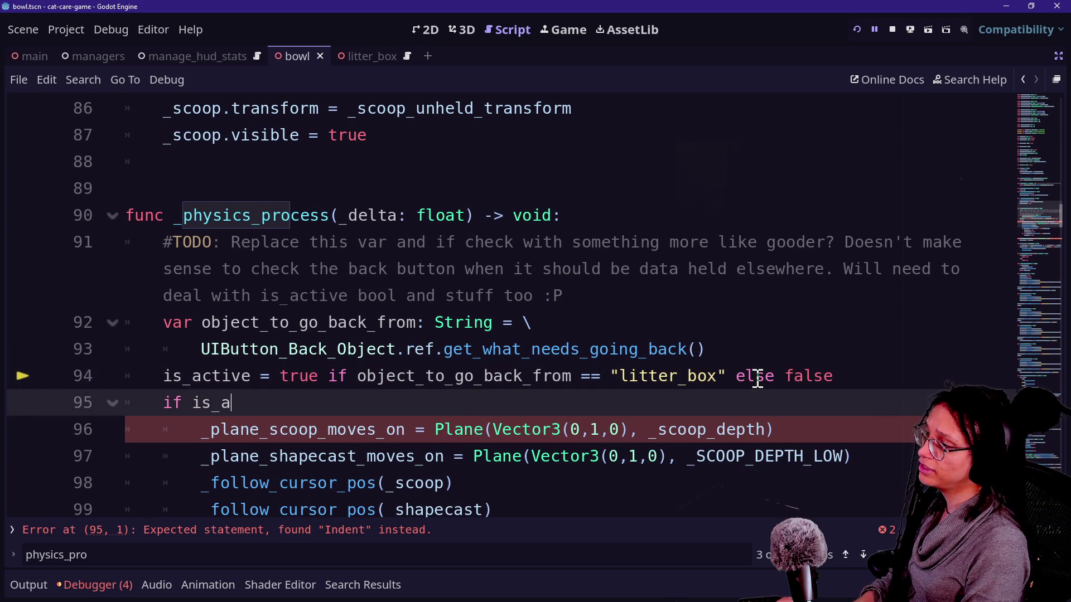
pyautogui.write('ctive:')
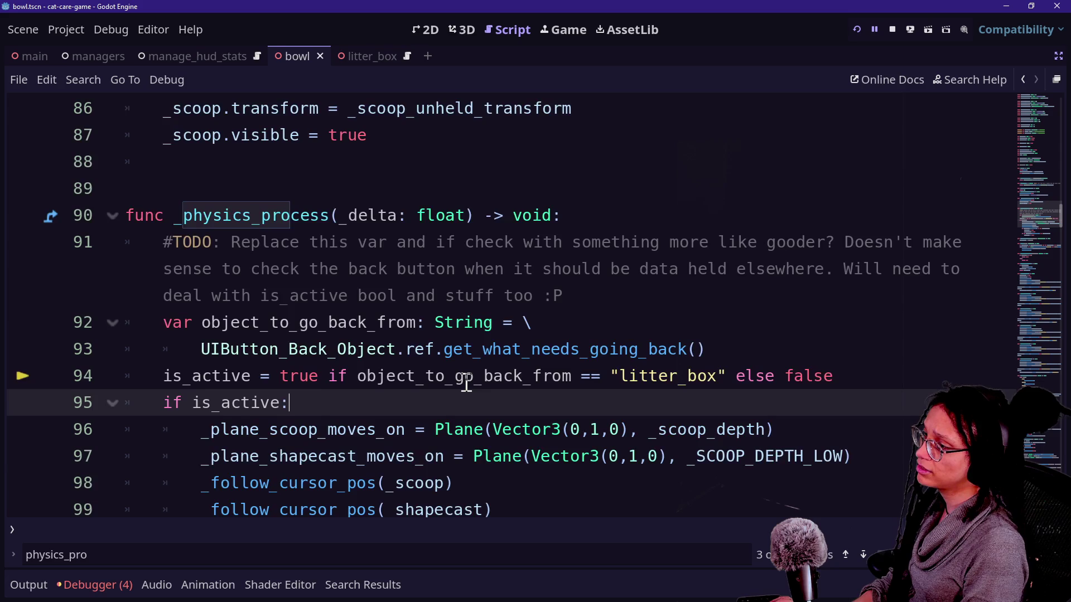
pyautogui.scroll(-1, 304, 325)
pyautogui.hotkey('ctrl', 's')
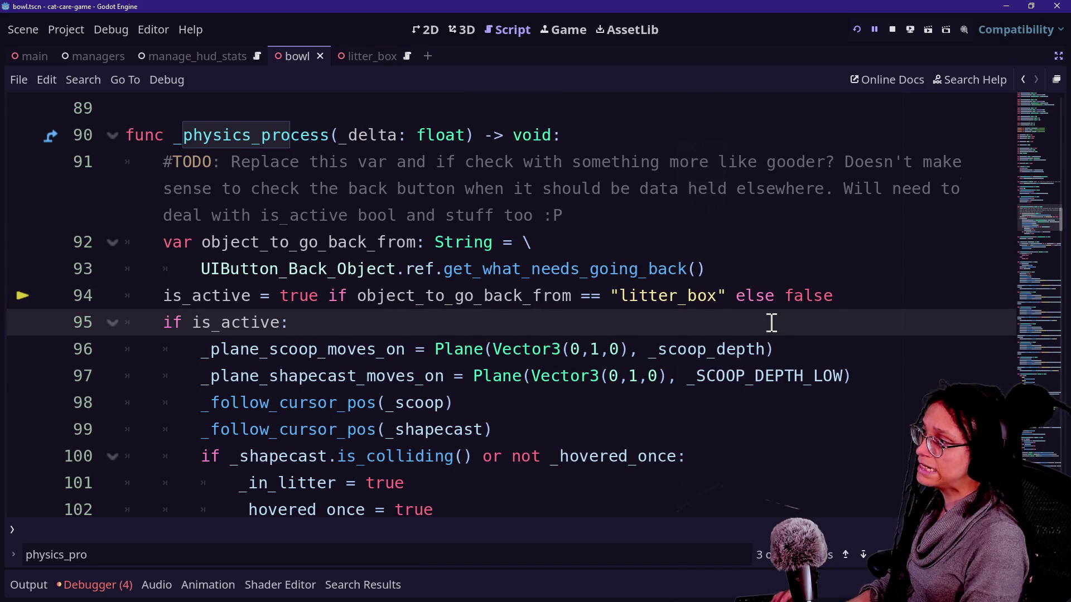
# - Review the search results for 'active' around line 112, then start a project-wide Find in Files
pyautogui.scroll(-2, 526, 290)
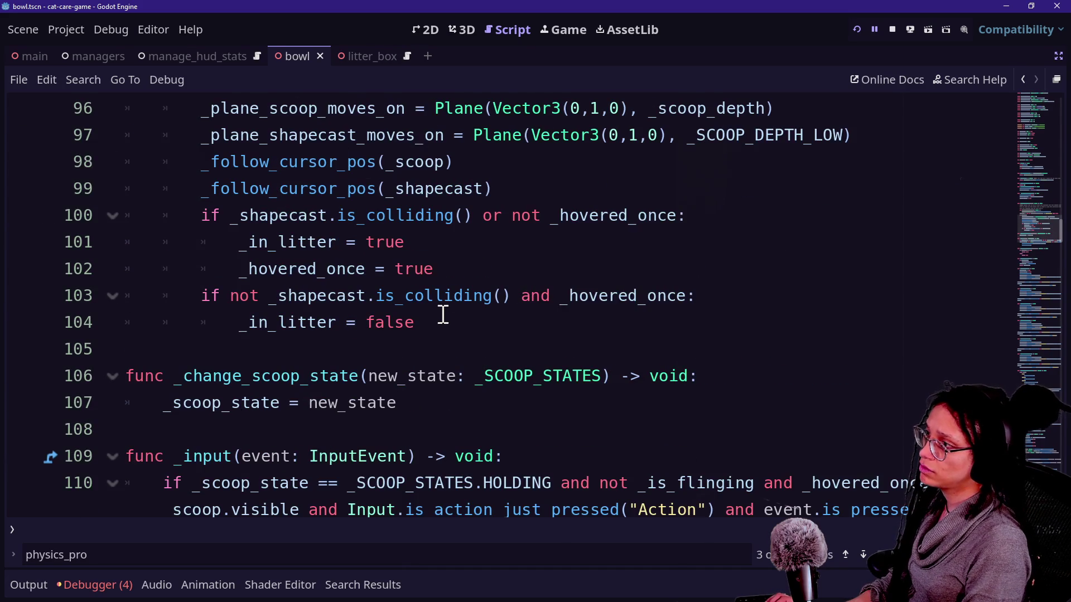
pyautogui.scroll(-4, 439, 317)
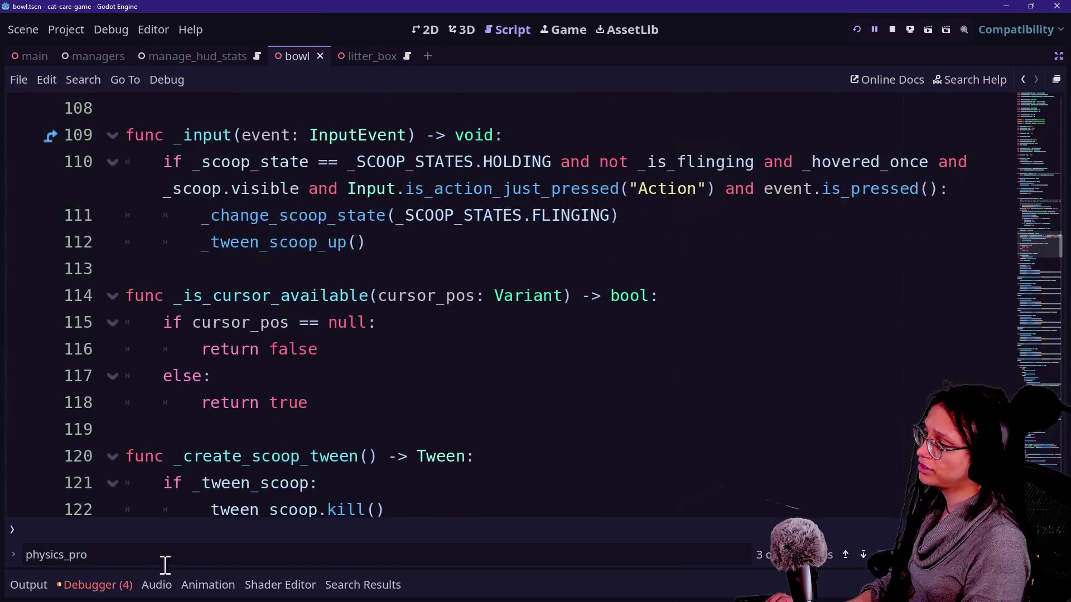
pyautogui.click(379, 591)
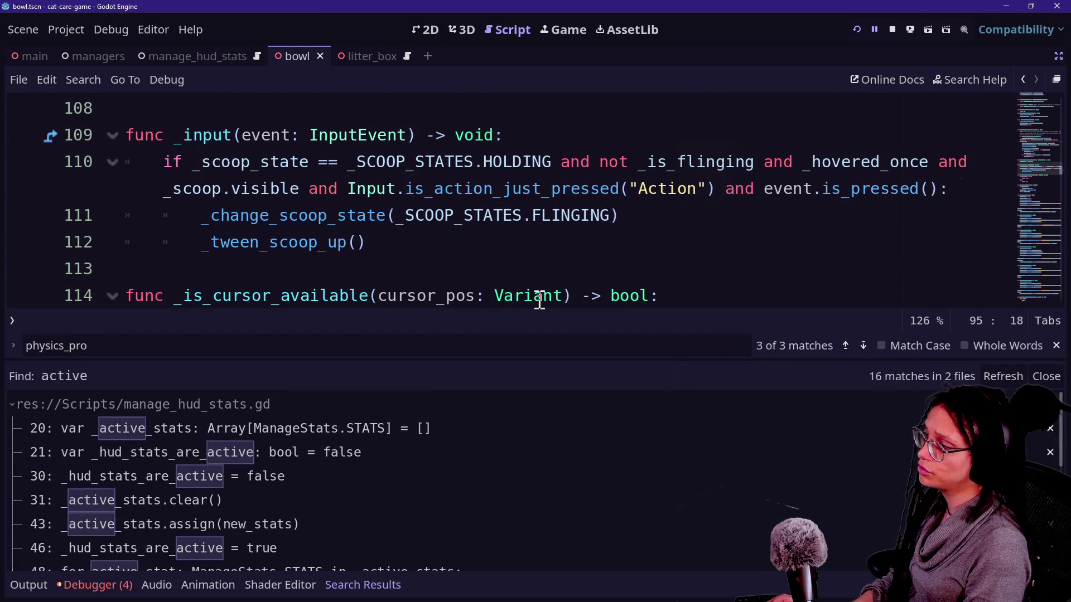
pyautogui.click(525, 248)
pyautogui.hotkey('ctrl', 'shift', 'f')
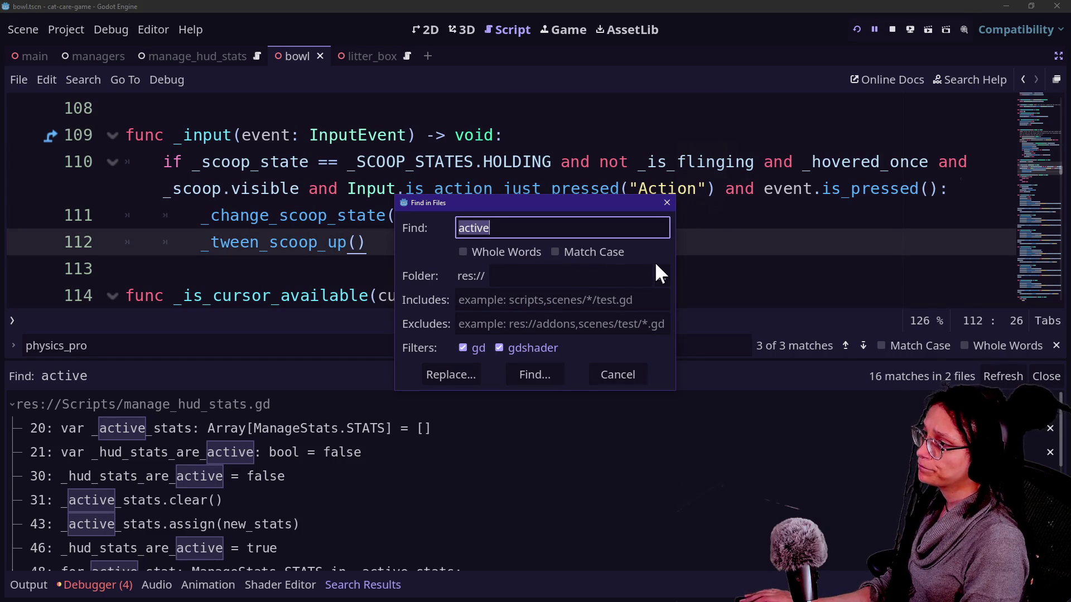
# - Search project files for 'currently' and then 'currently_mini', and jump to the is_currently_minigame match on line 233
pyautogui.write('currently')
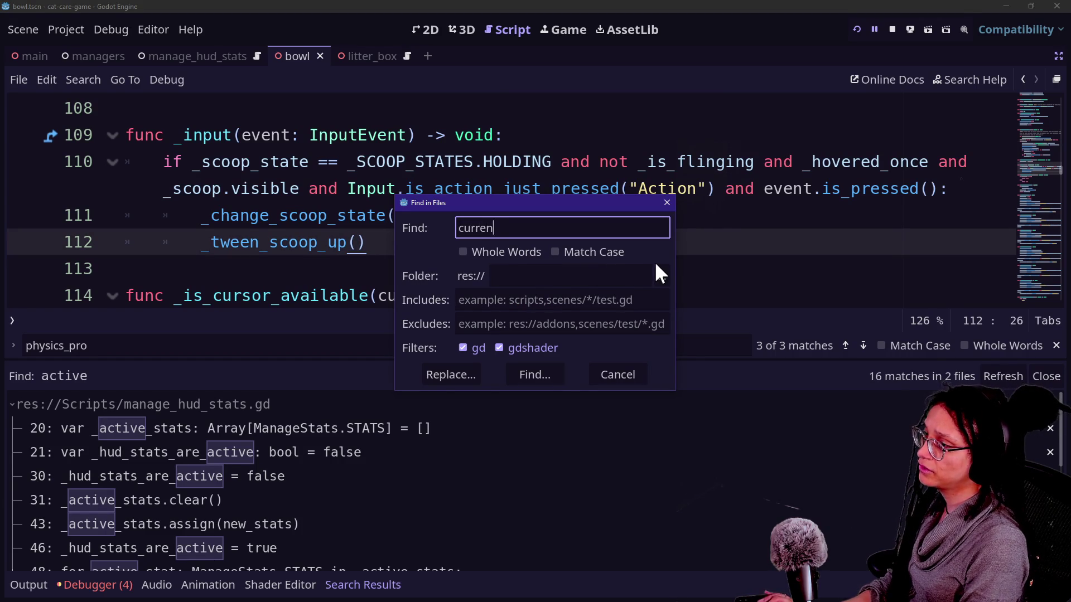
pyautogui.press('Return')
pyautogui.hotkey('ctrl', 'shift', 'f')
pyautogui.write('currently_mini')
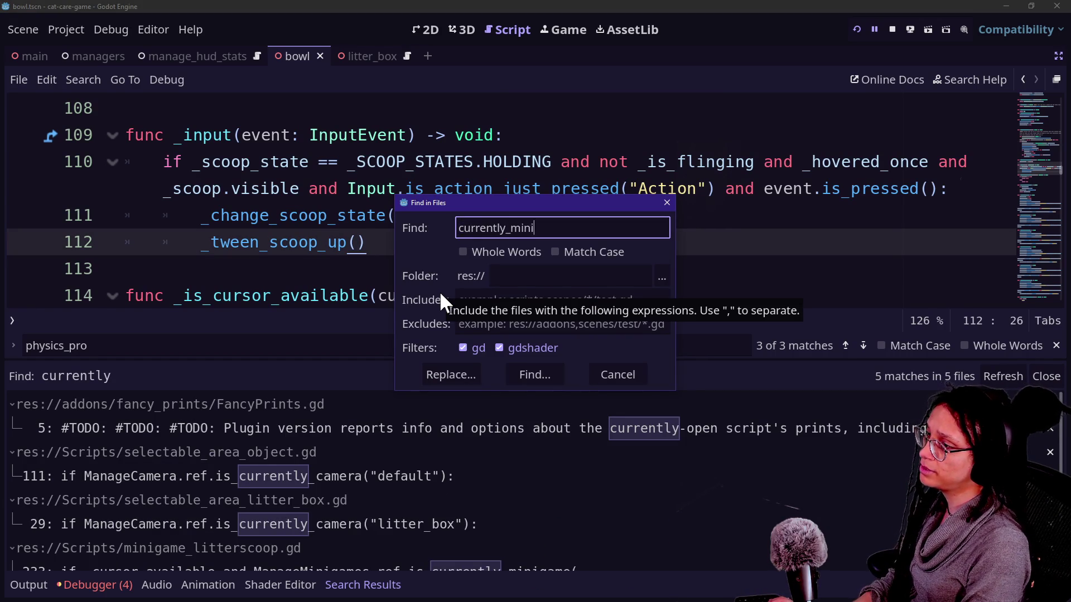
pyautogui.press('Return')
pyautogui.click(409, 430)
# - Replace the minigame check on lines 233–235 with is_active
pyautogui.scroll(-3, 584, 203)
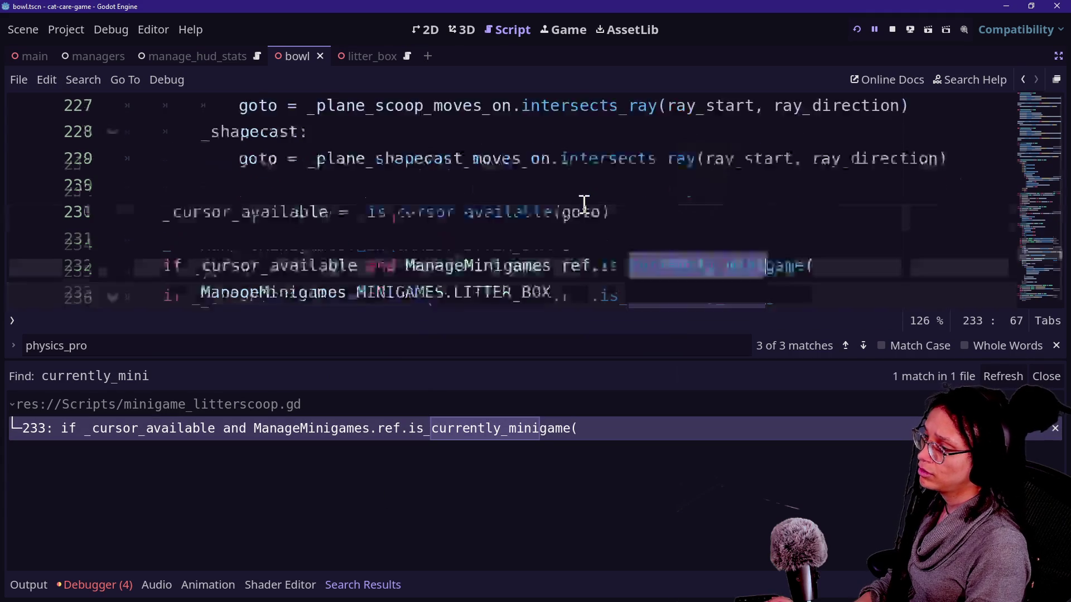
pyautogui.scroll(3, 583, 204)
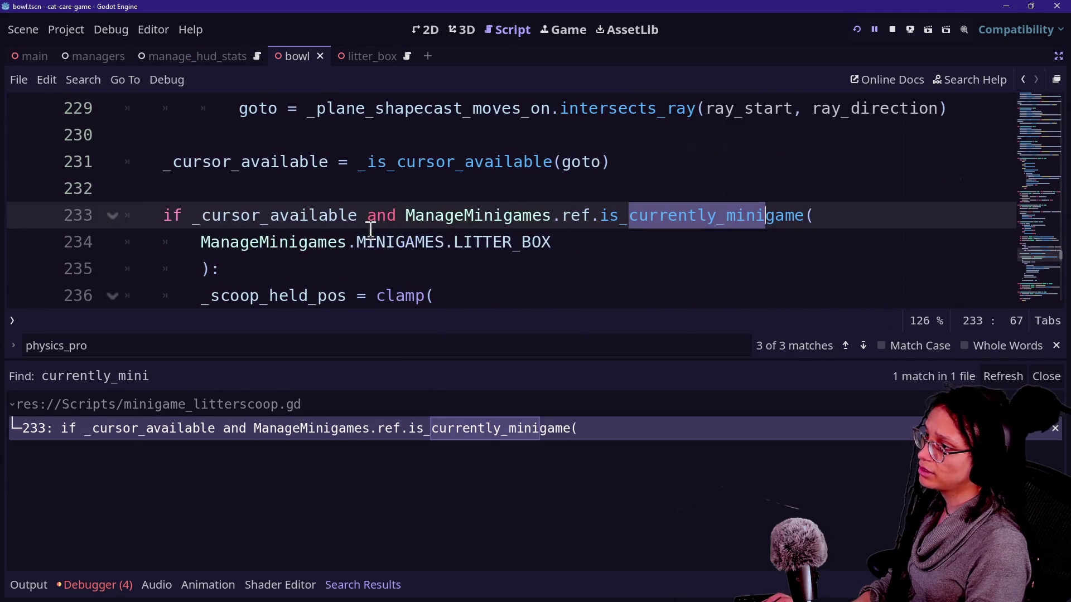
pyautogui.moveTo(403, 215); pyautogui.dragTo(408, 262)
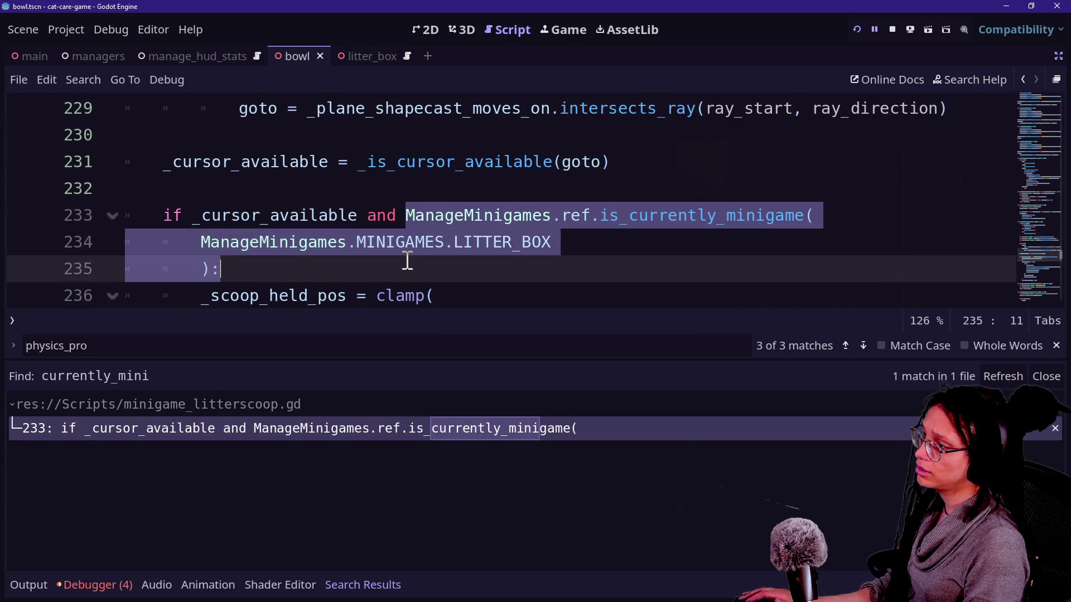
pyautogui.write('is_active:')
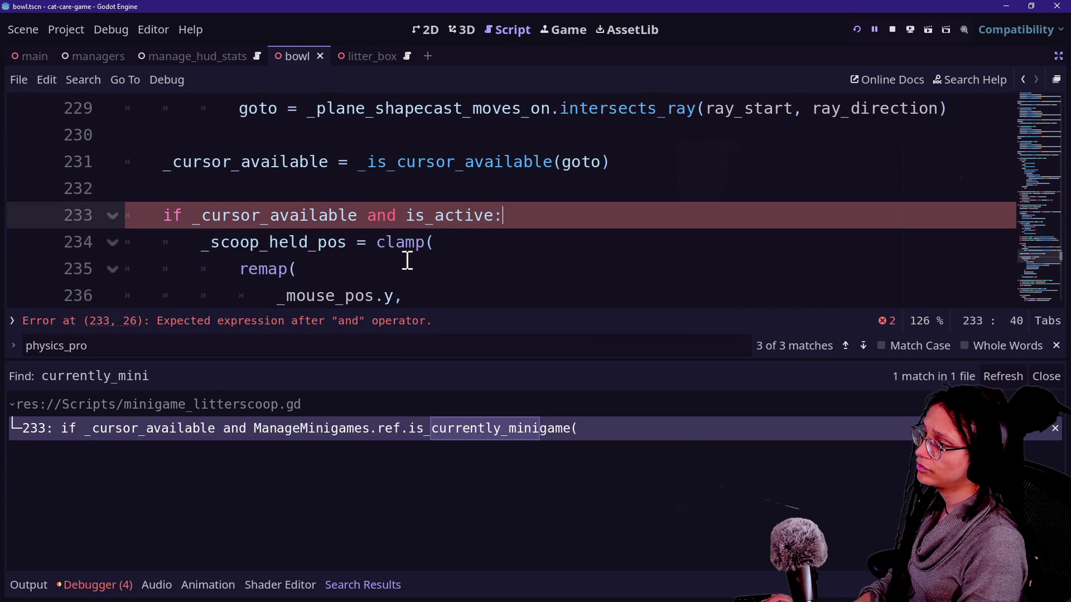
pyautogui.click(411, 215)
# - Hide the side docks and bottom panel, then show the debugger's runtime error and stack trace
pyautogui.hotkey('ctrl', 'shift', 'F11')
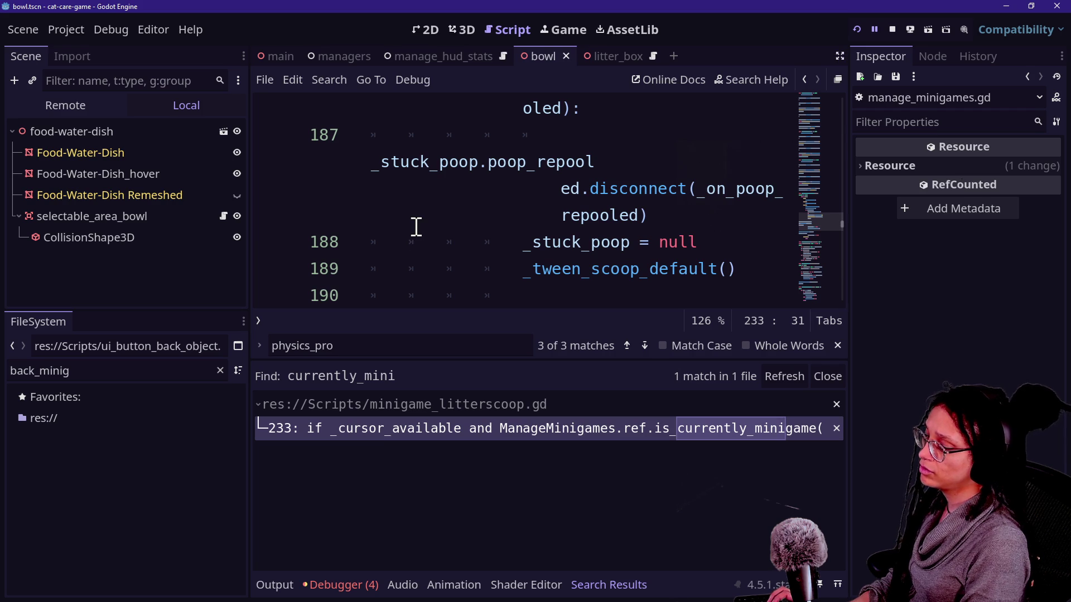
pyautogui.hotkey('ctrl', 'shift', 'F11')
pyautogui.hotkey('alt', 'o')
pyautogui.hotkey('alt', 'o')
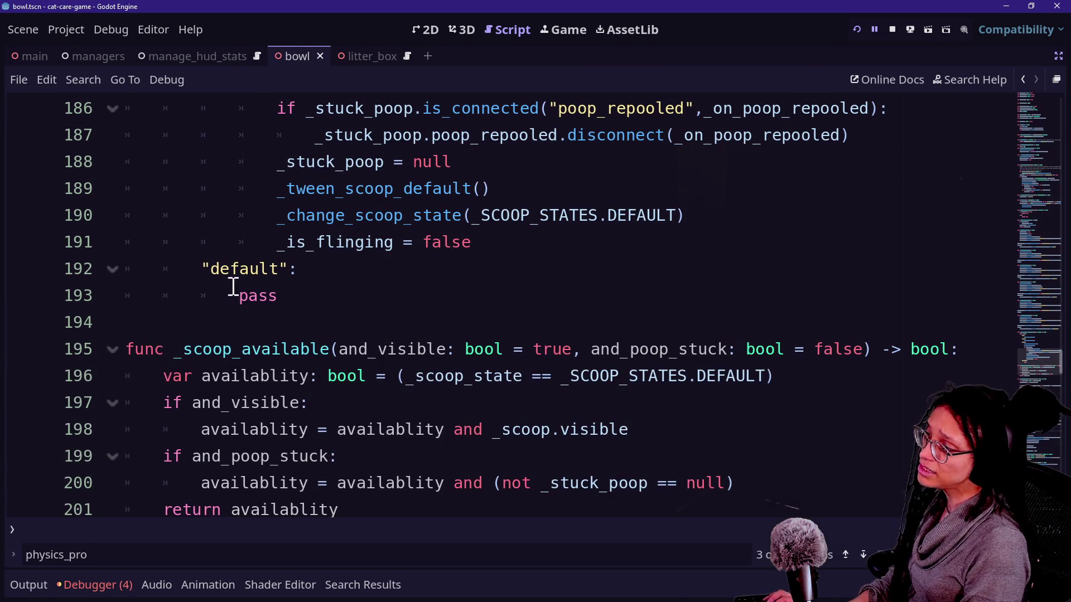
pyautogui.click(112, 584)
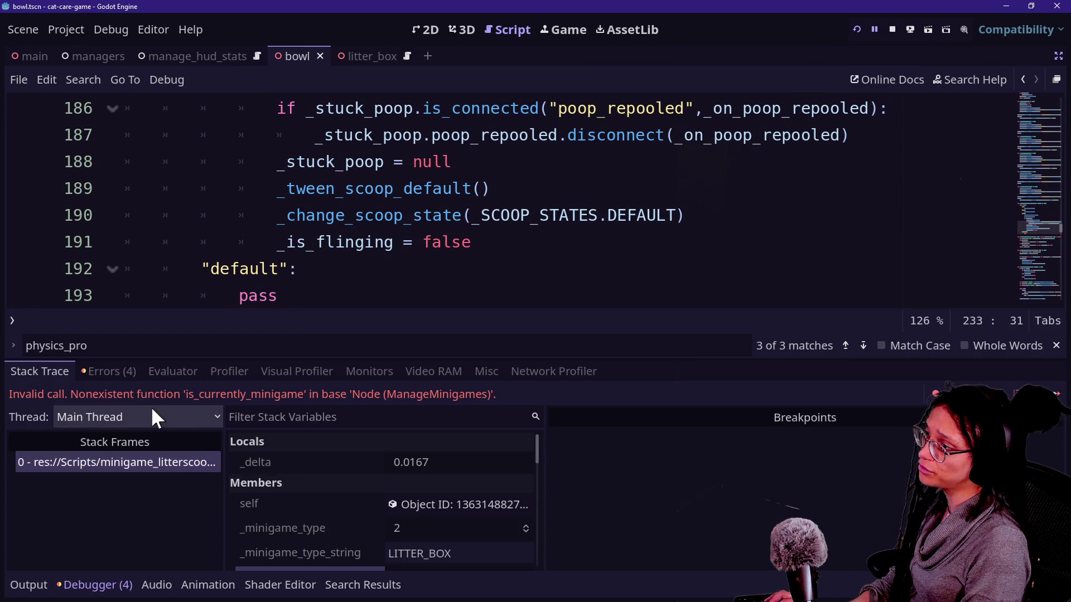
pyautogui.click(392, 244)
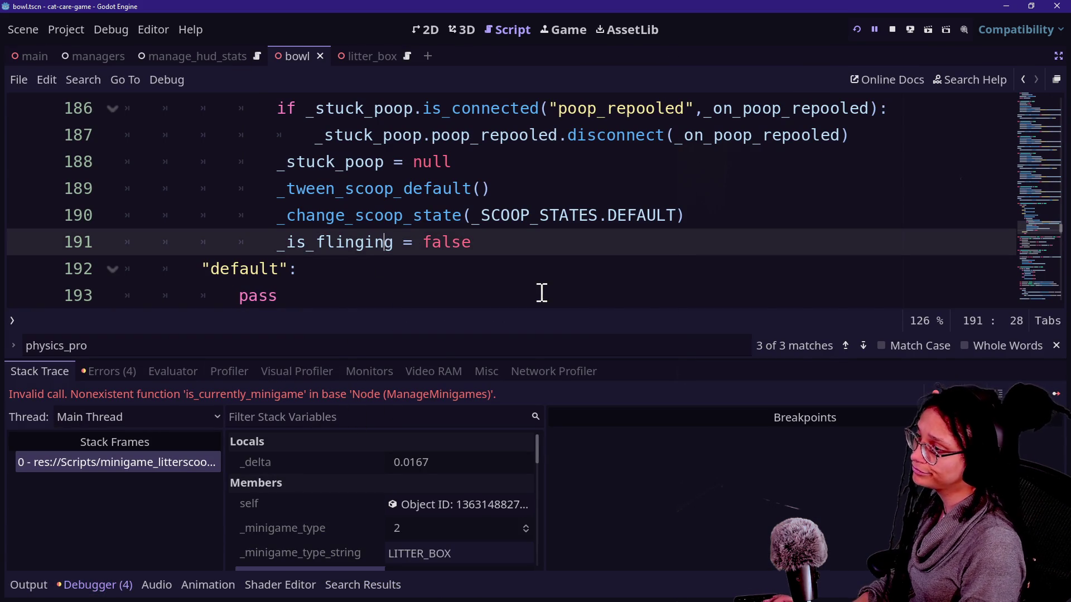
# - Relaunch the game and pet the cat's head in the couch close-up
pyautogui.click(857, 29)
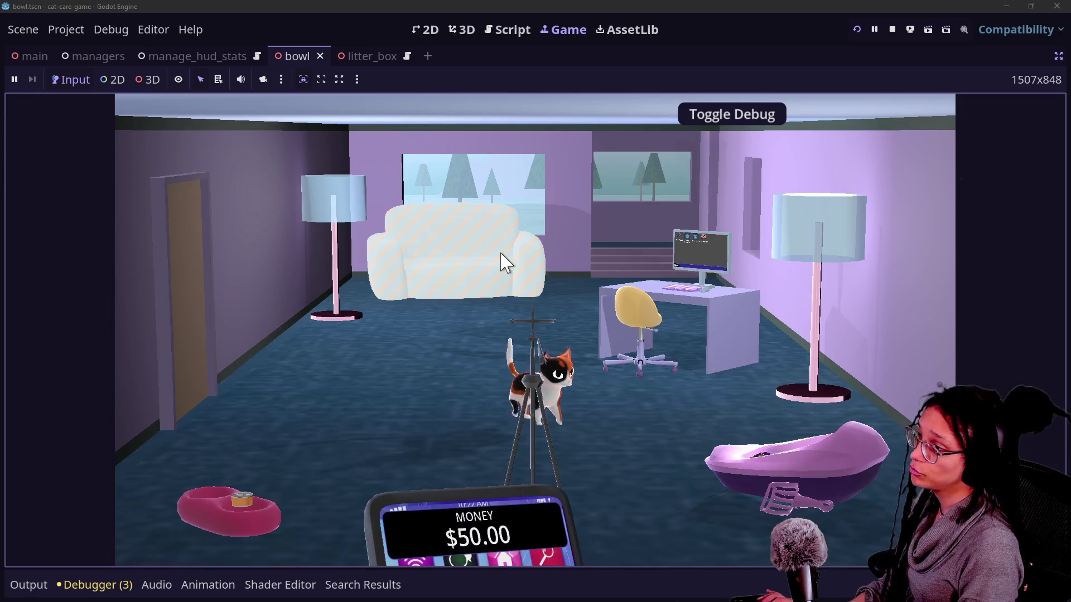
pyautogui.click(502, 258)
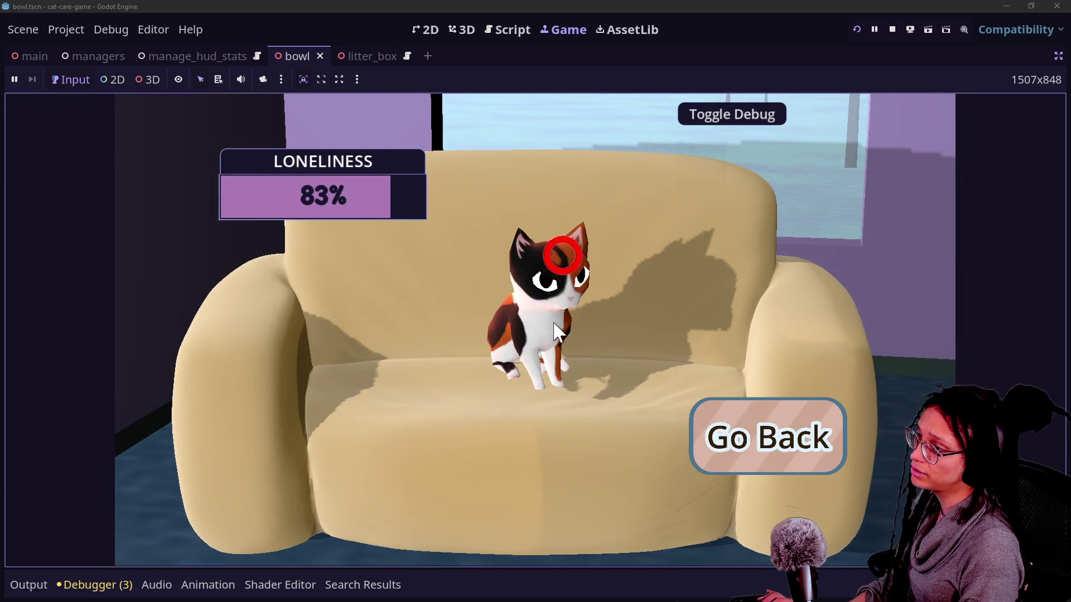
pyautogui.click(562, 256)
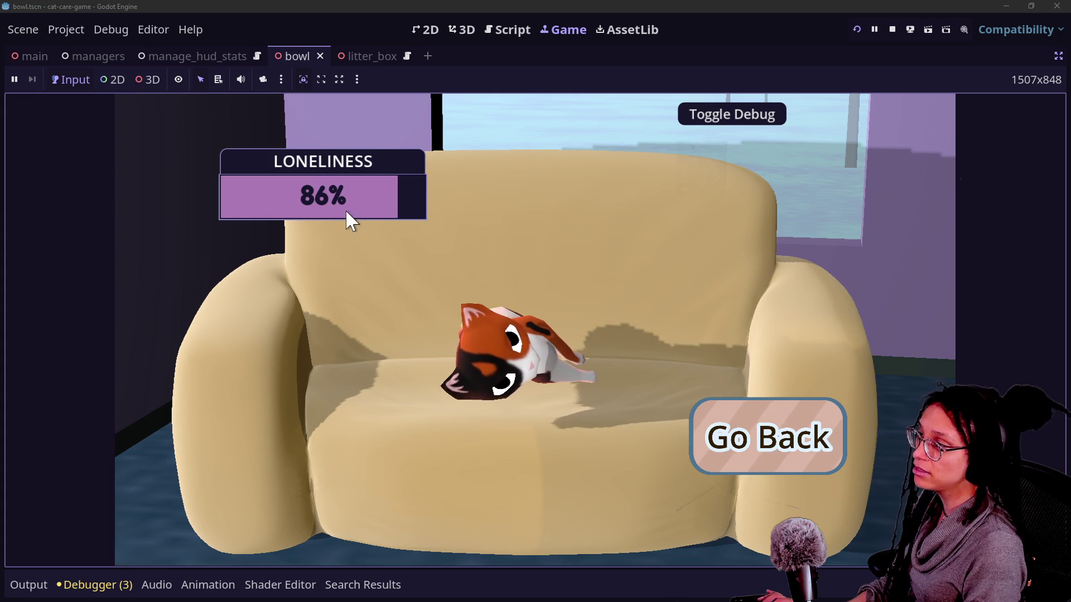
pyautogui.click(466, 319)
# - Open and leave the litter box close-up twice, then look through the tripod telescope
pyautogui.click(772, 427)
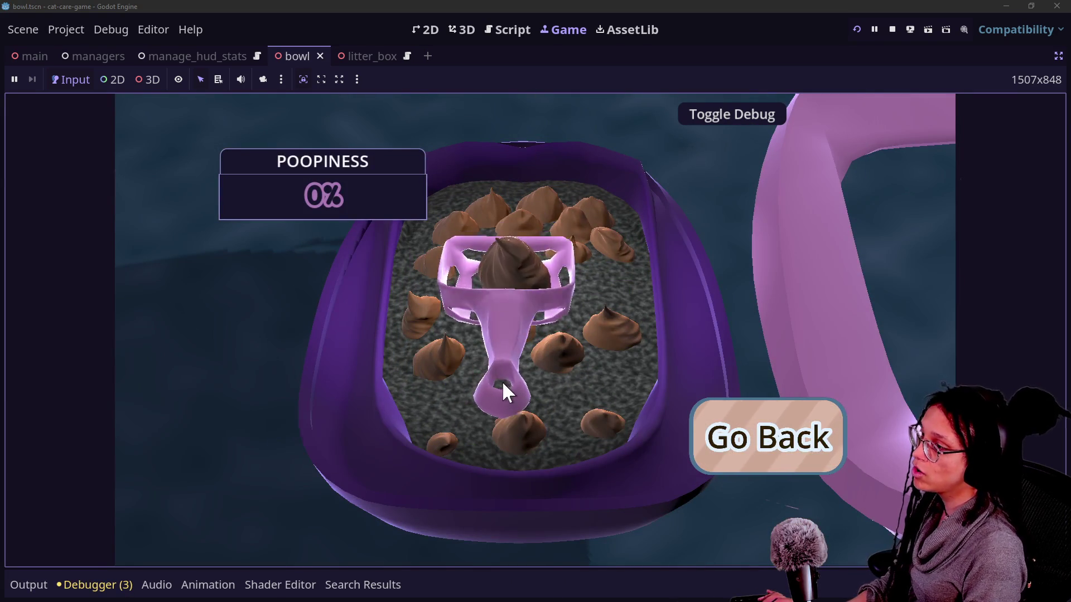
pyautogui.click(720, 433)
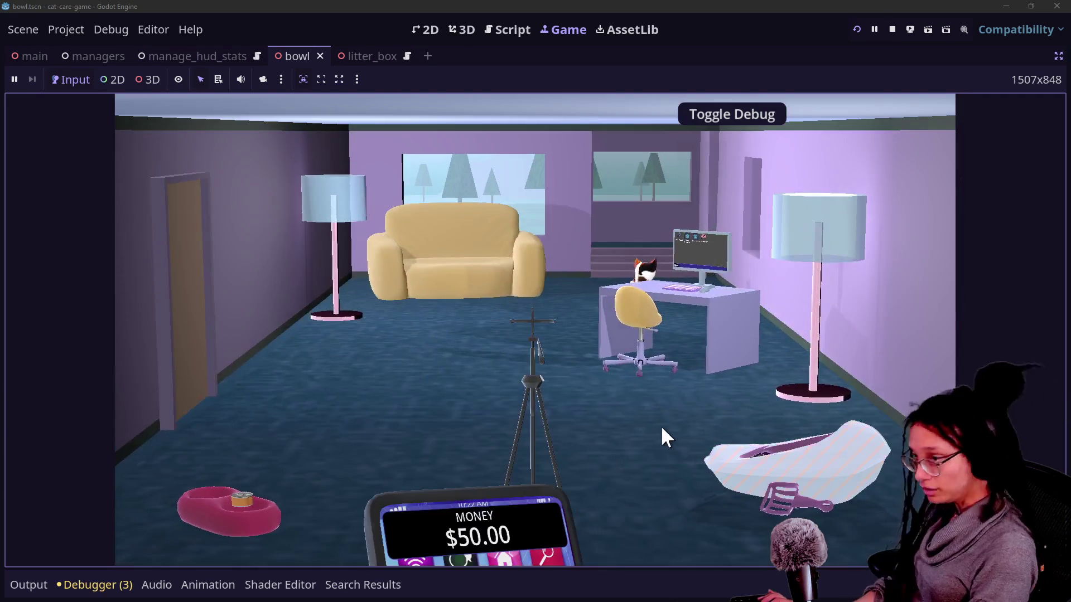
pyautogui.click(734, 440)
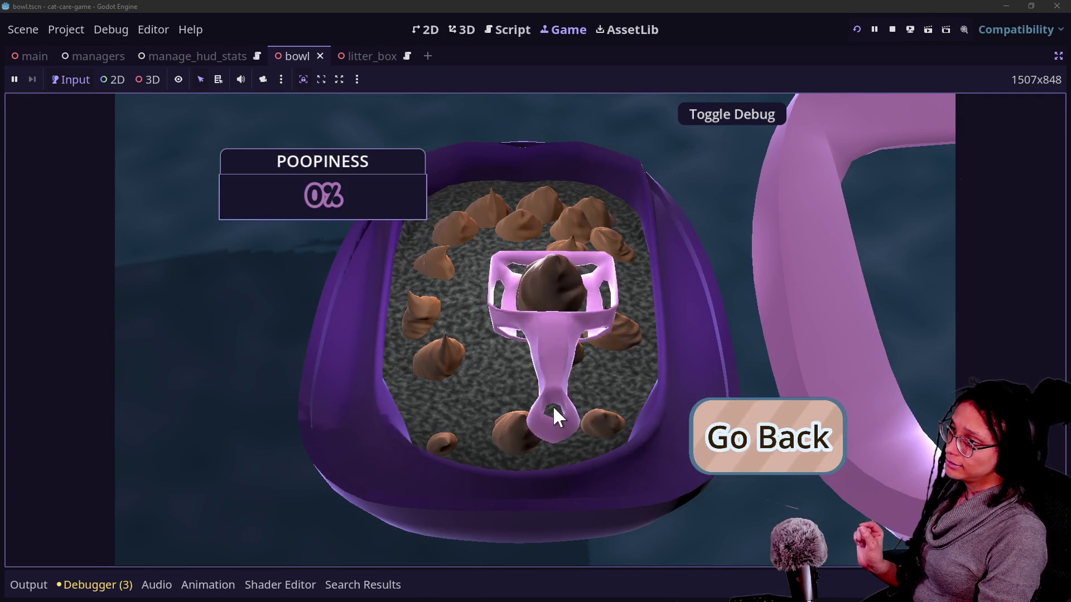
pyautogui.click(694, 437)
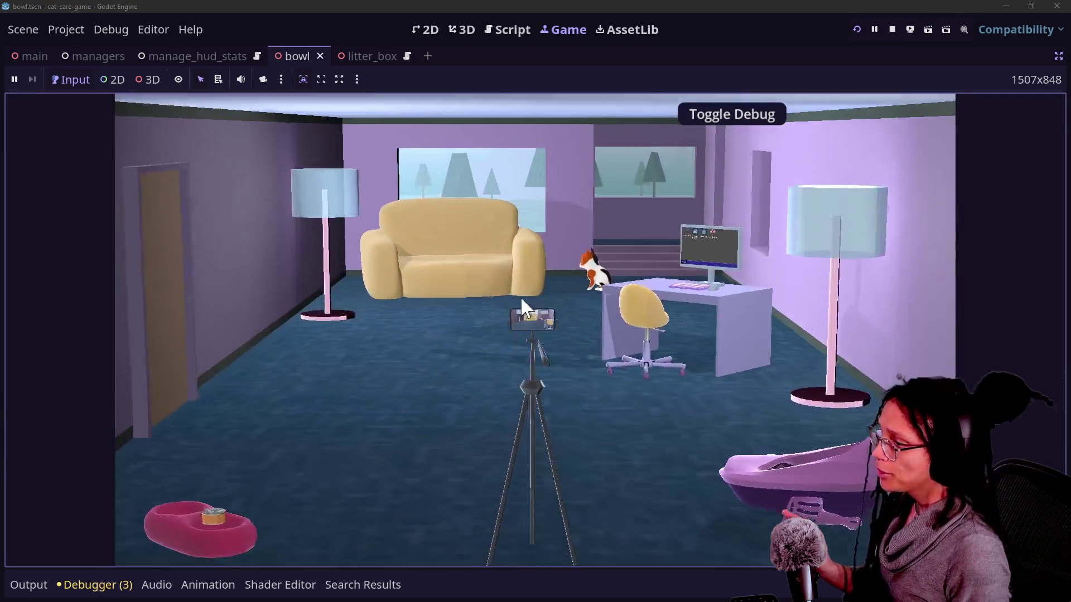
pyautogui.click(520, 296)
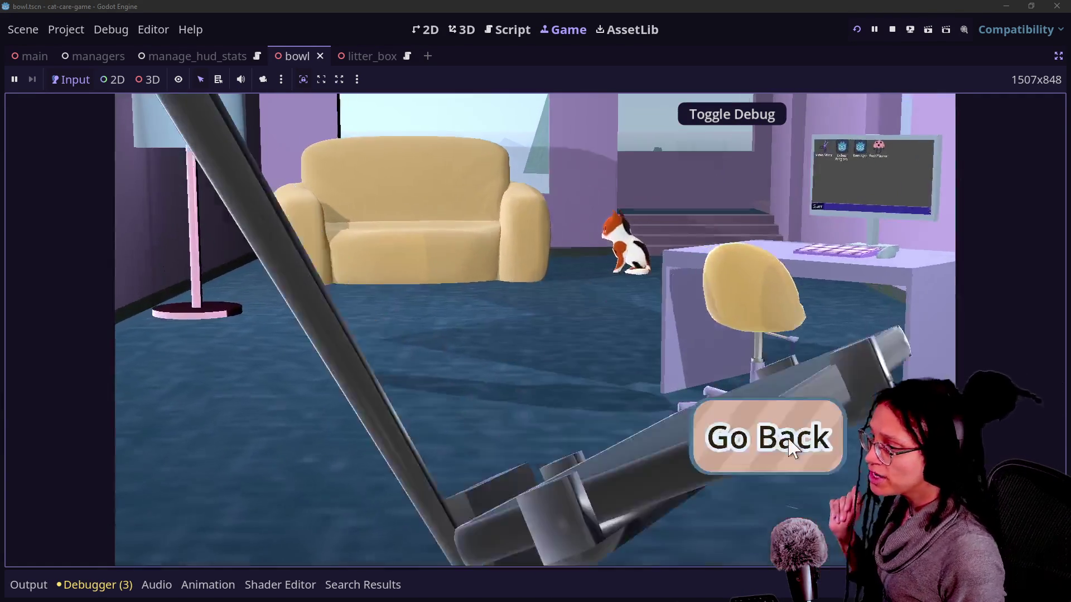
pyautogui.click(792, 448)
# - On the desk computer, start a Post Planner post on the Mewsky platform, then return to the room
pyautogui.click(663, 259)
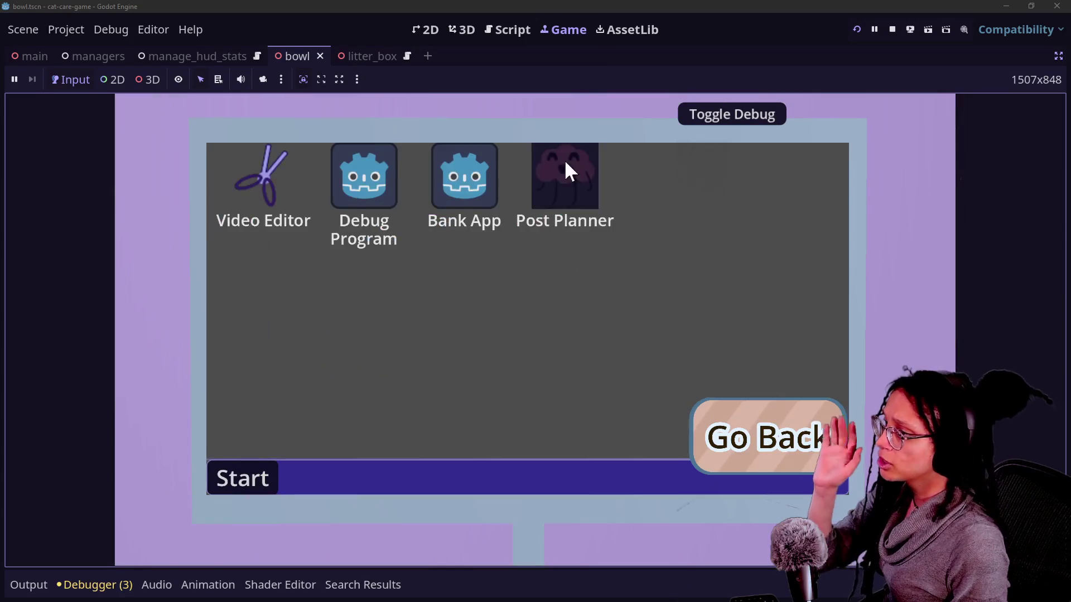
pyautogui.click(565, 164)
pyautogui.click(478, 311)
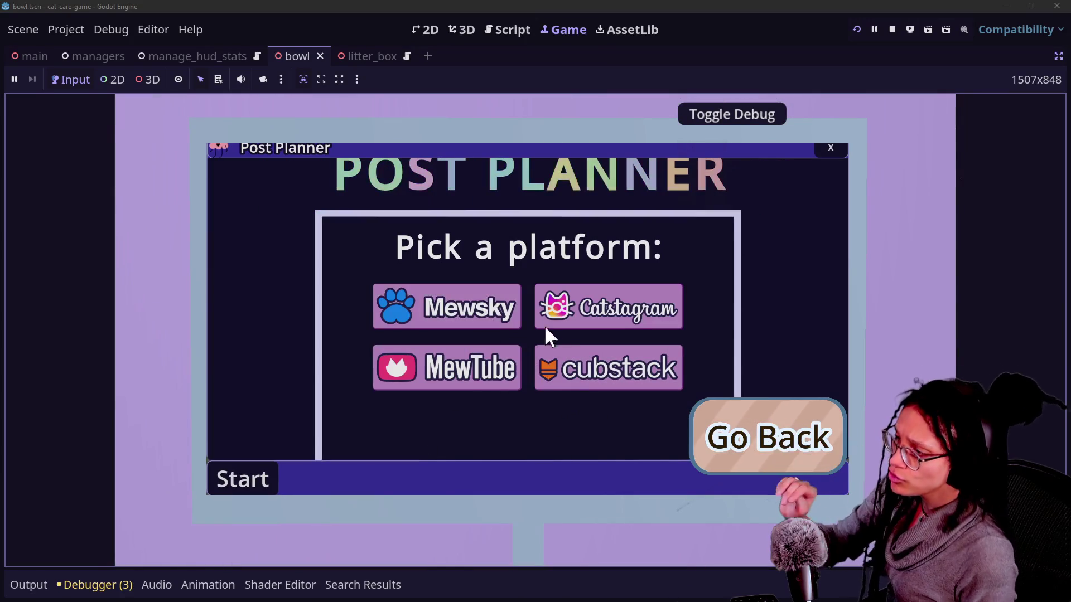
pyautogui.click(506, 323)
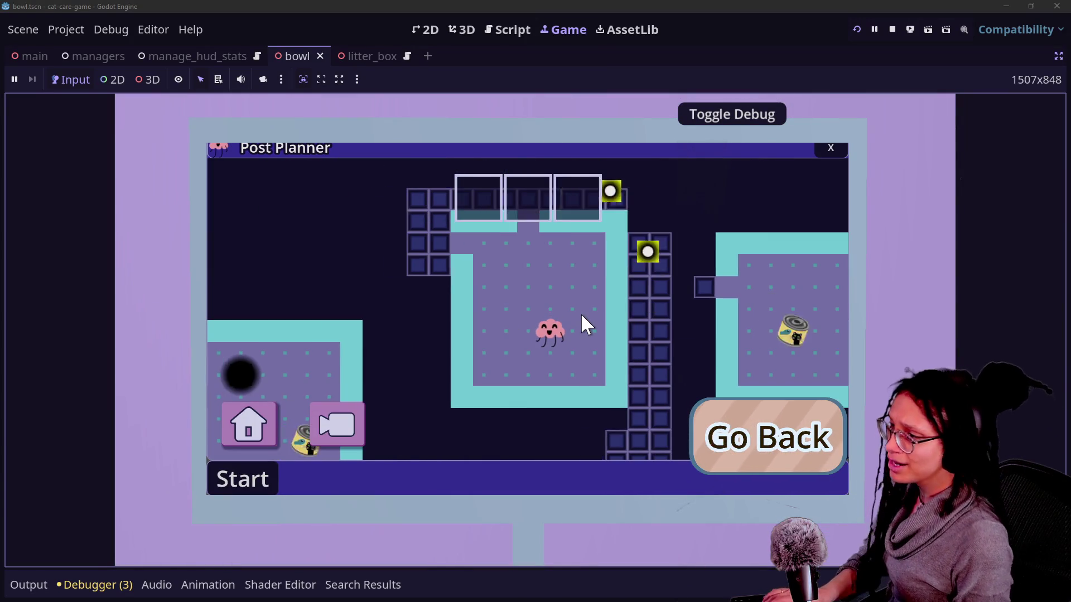
pyautogui.click(778, 438)
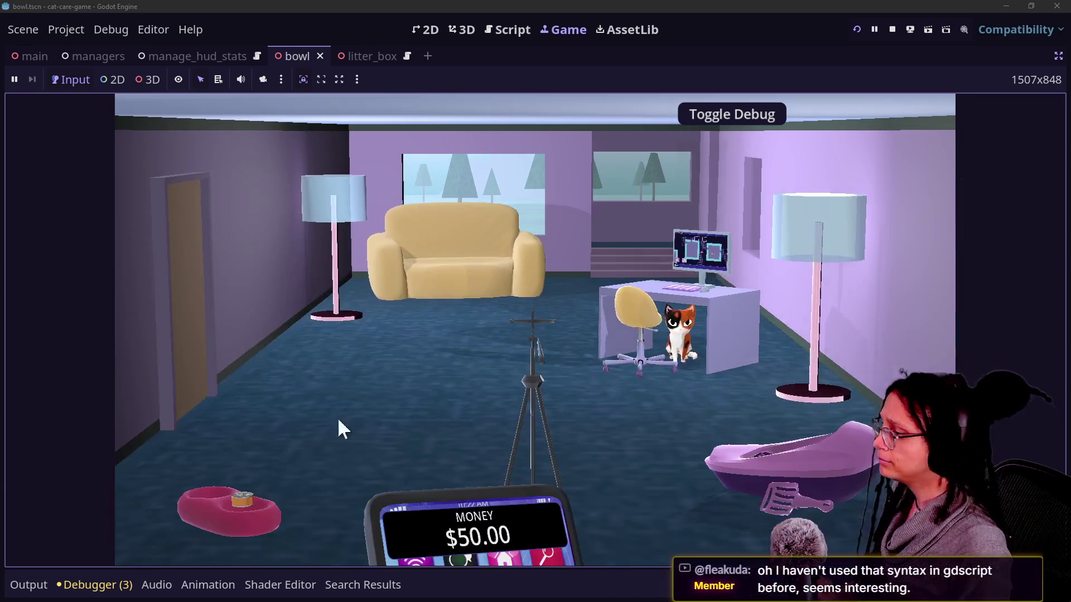
# - Check the food bowl, phone, desk computer and litter box close-ups, then switch back to the bowl script
pyautogui.click(244, 491)
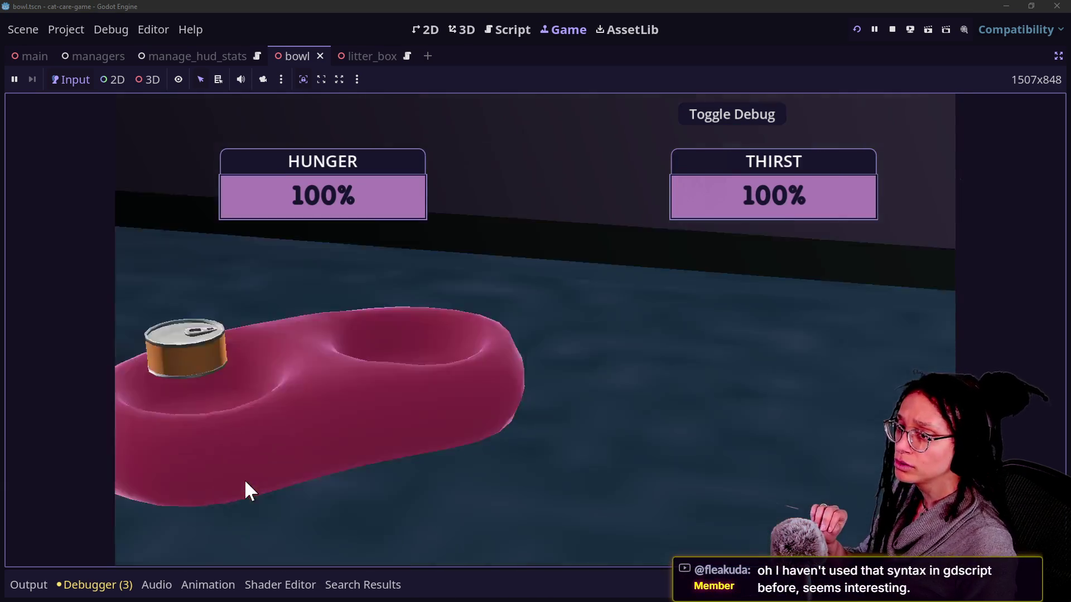
pyautogui.click(755, 435)
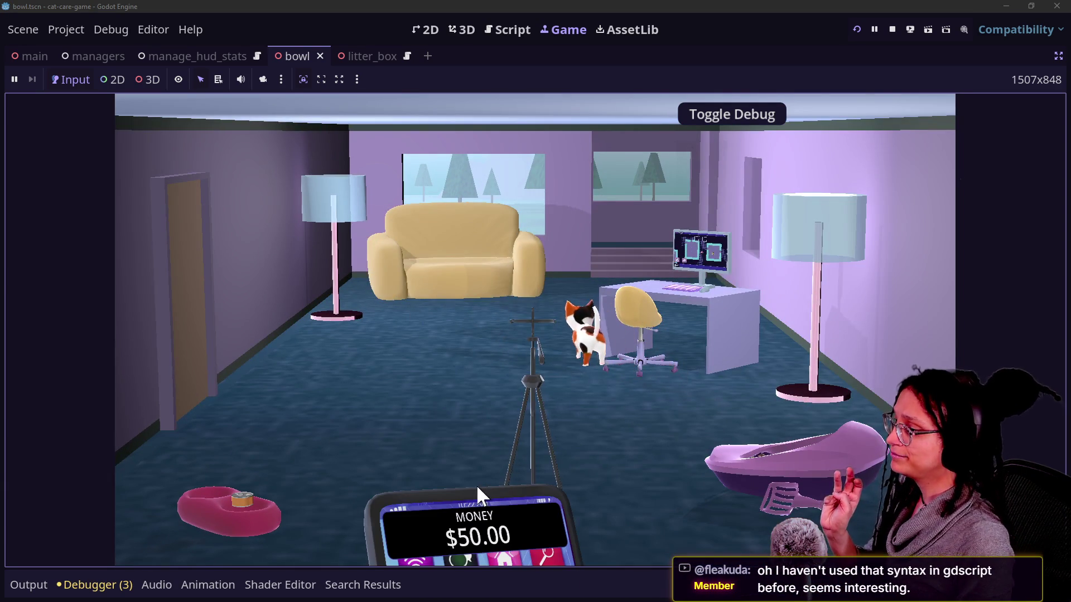
pyautogui.click(478, 494)
pyautogui.click(776, 438)
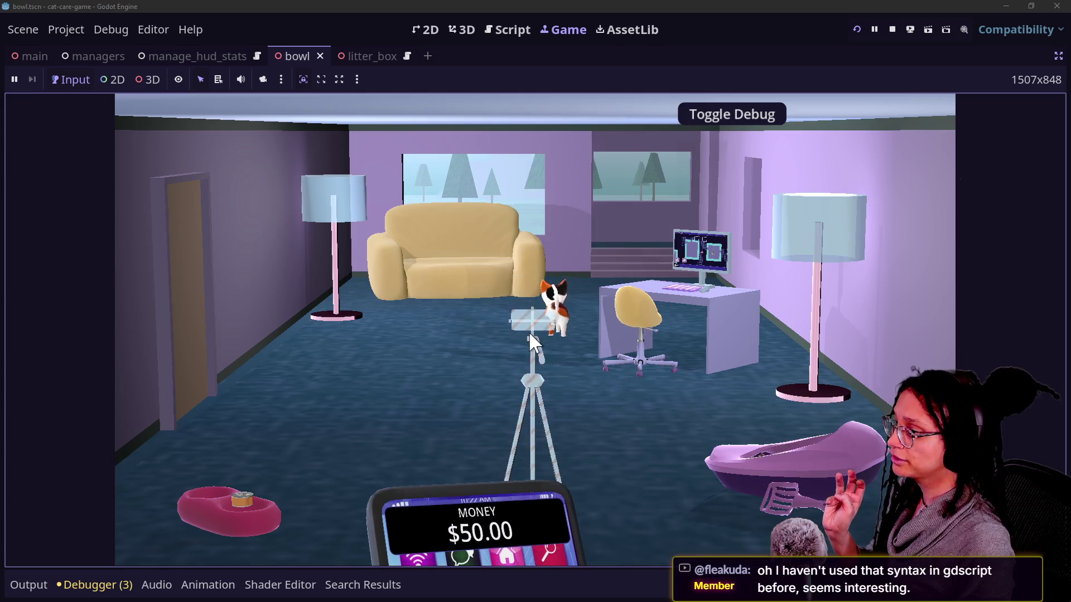
pyautogui.click(725, 263)
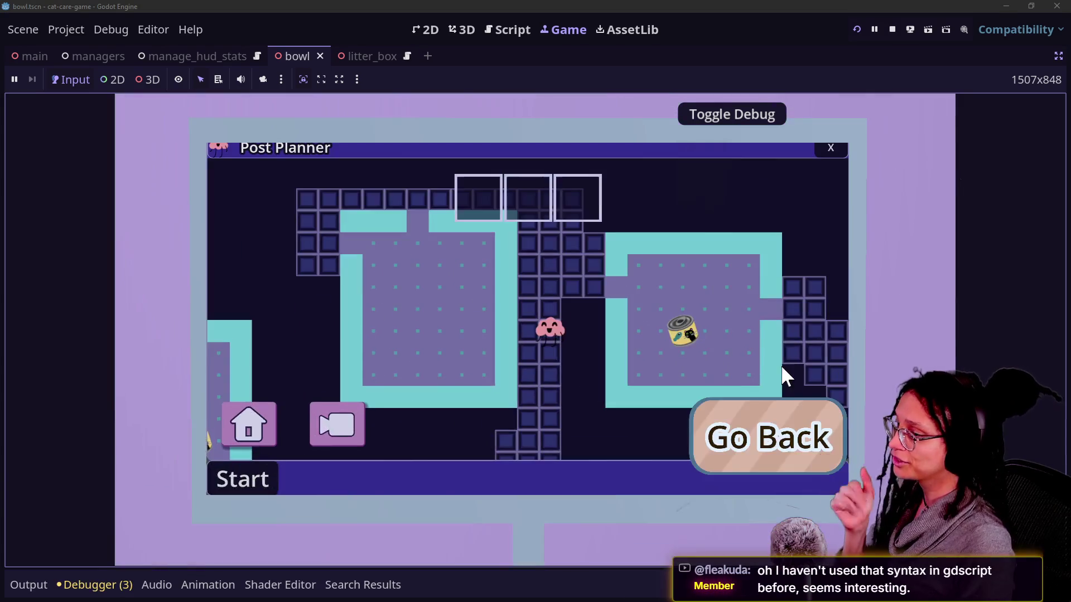
pyautogui.click(775, 423)
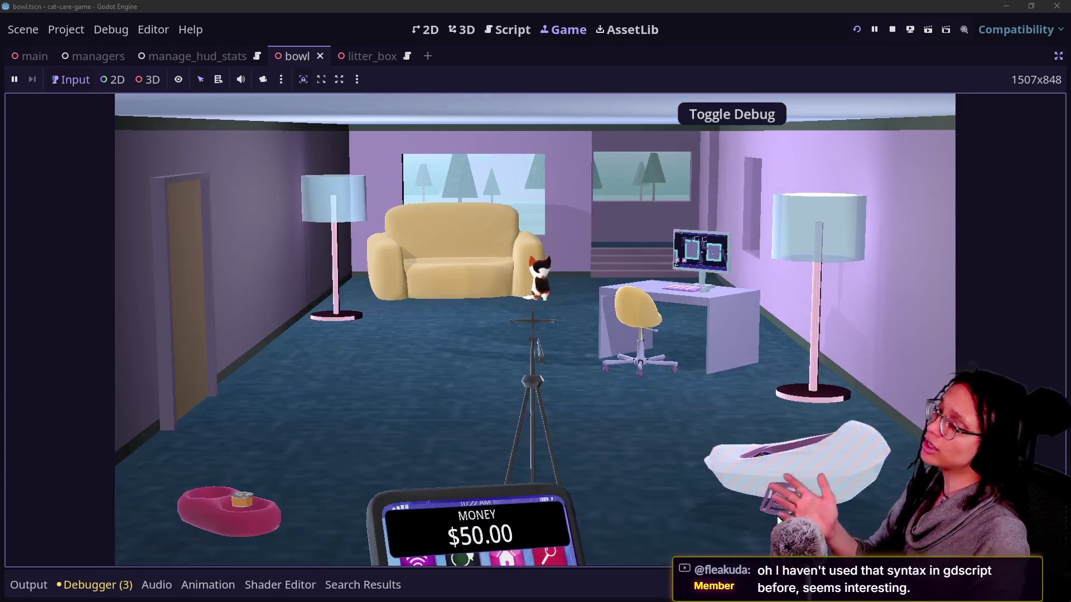
pyautogui.click(778, 516)
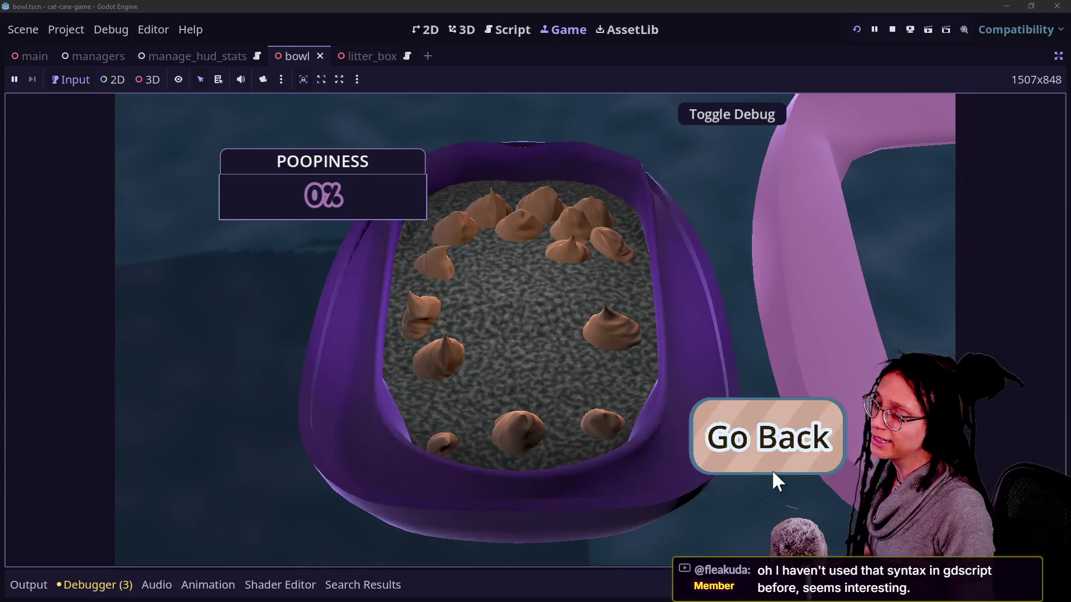
pyautogui.click(773, 470)
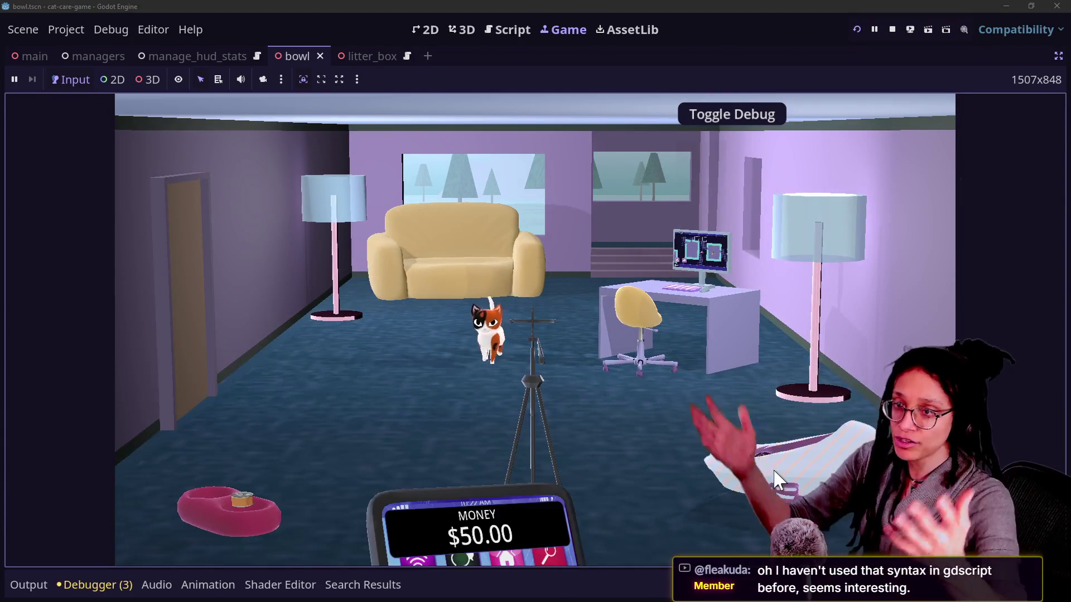
pyautogui.click(529, 36)
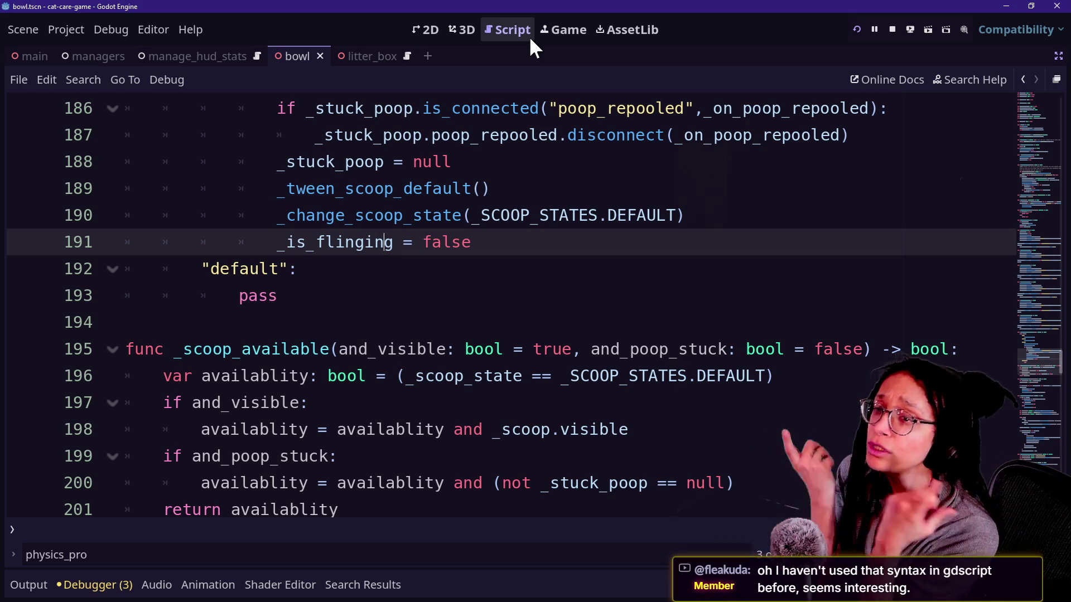
# - Review the _tween_scoop_away and _on_scoop_down_finished code on lines 173–188 and open the script search
pyautogui.click(450, 173)
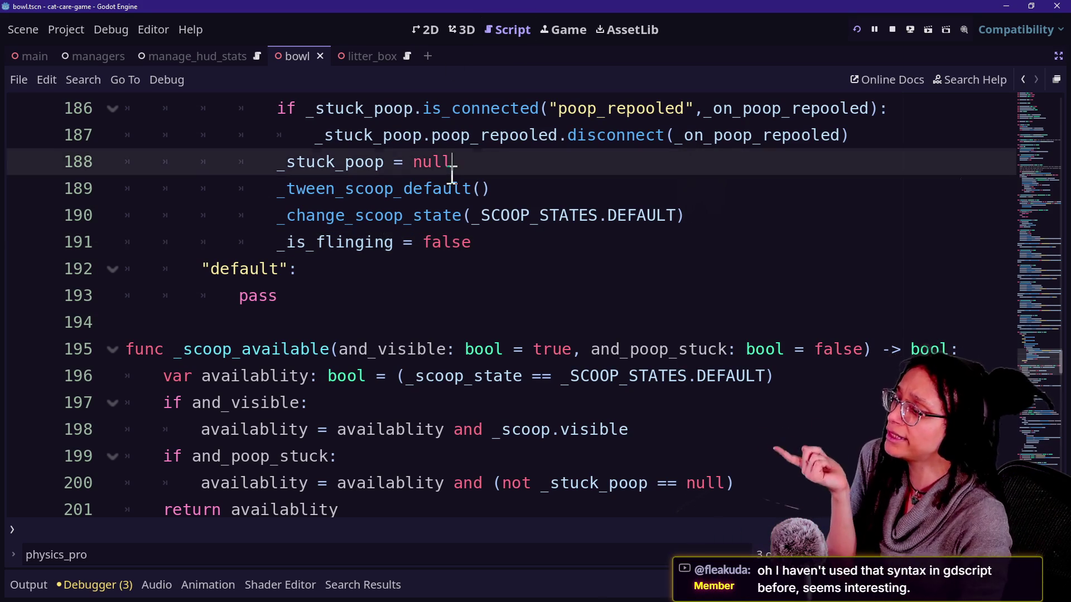
pyautogui.press('Up')
pyautogui.press('Up')
pyautogui.press('Up')
pyautogui.press('Up')
pyautogui.press('Up')
pyautogui.press('Up')
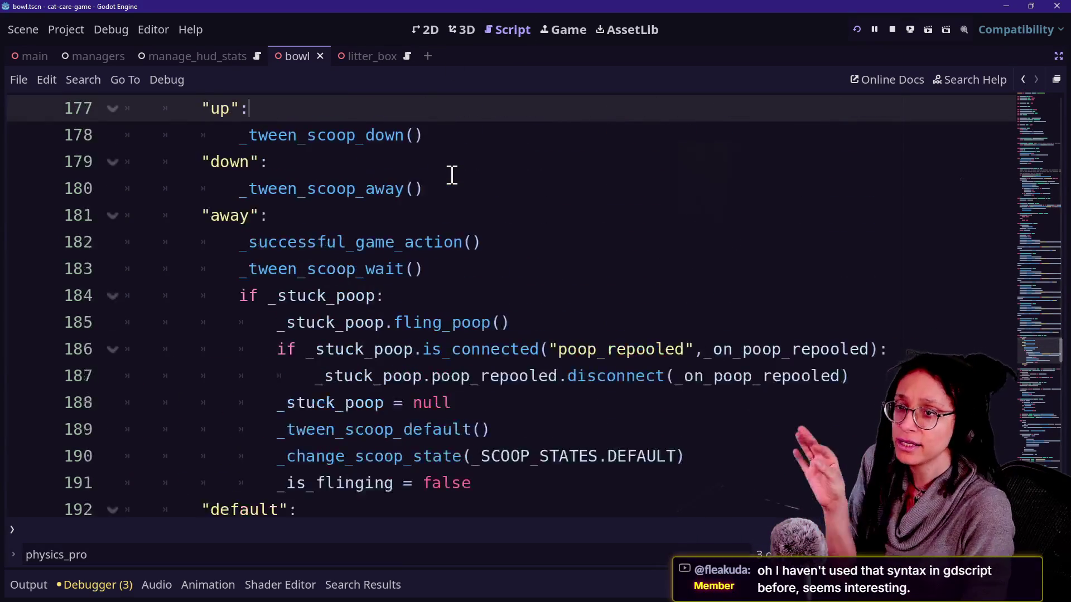
pyautogui.click(452, 174)
pyautogui.press('Up')
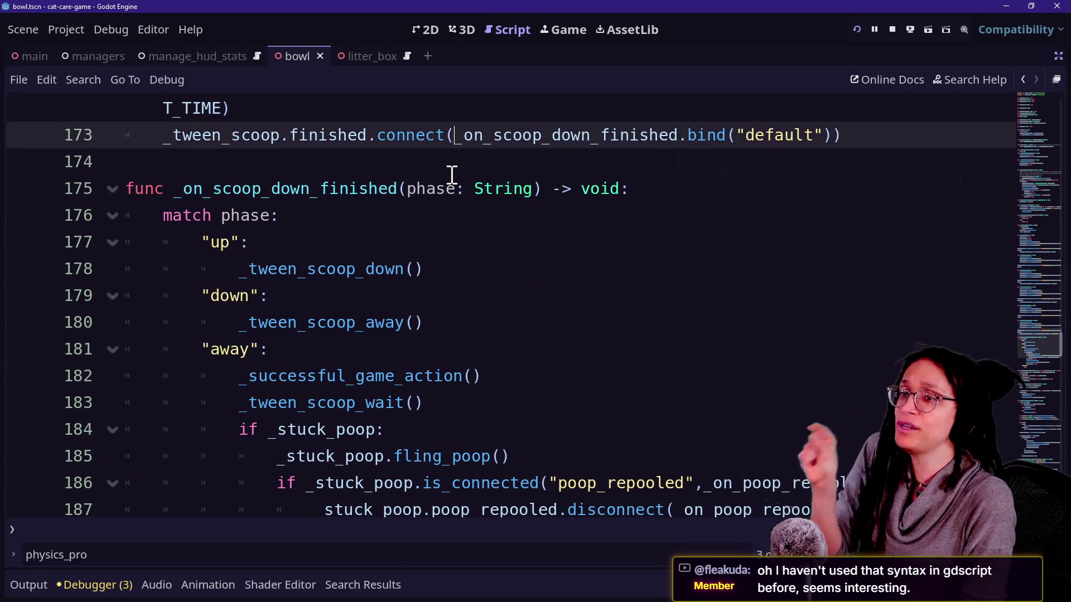
pyautogui.click(487, 323)
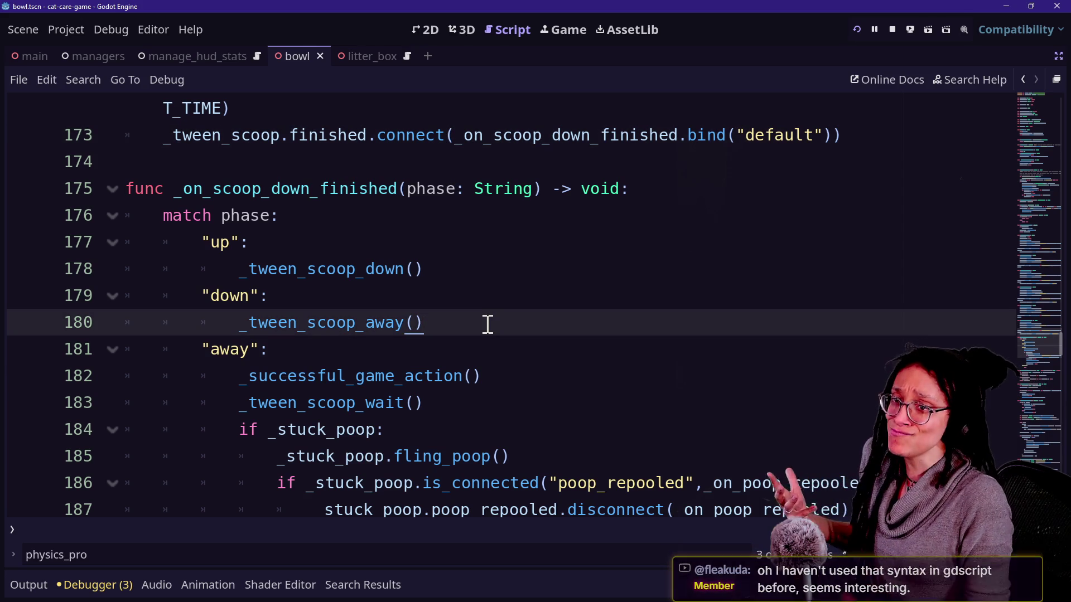
pyautogui.scroll(7, 488, 323)
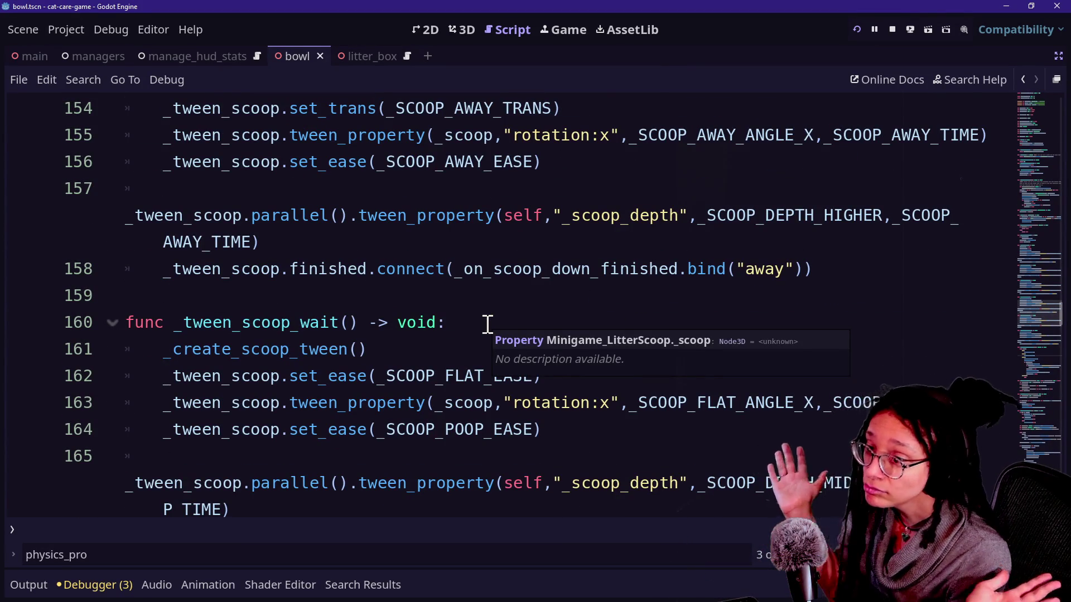
pyautogui.hotkey('ctrl', 'f')
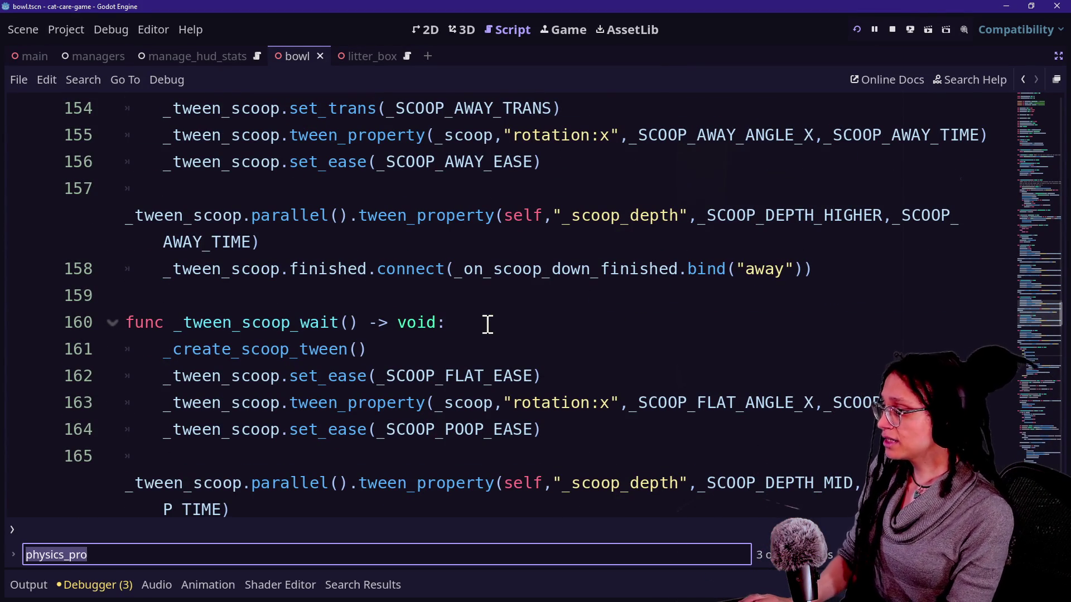
# - Search the script for 'is_a' to locate the is_active assignment
pyautogui.write('is_active')
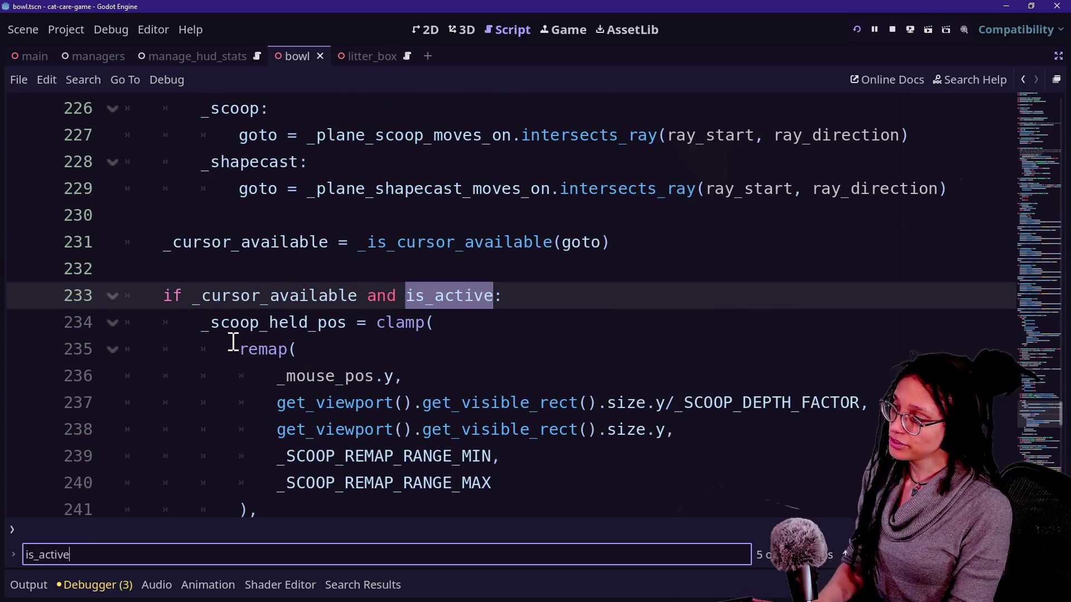
pyautogui.scroll(-7, 233, 342)
pyautogui.scroll(-5, 233, 340)
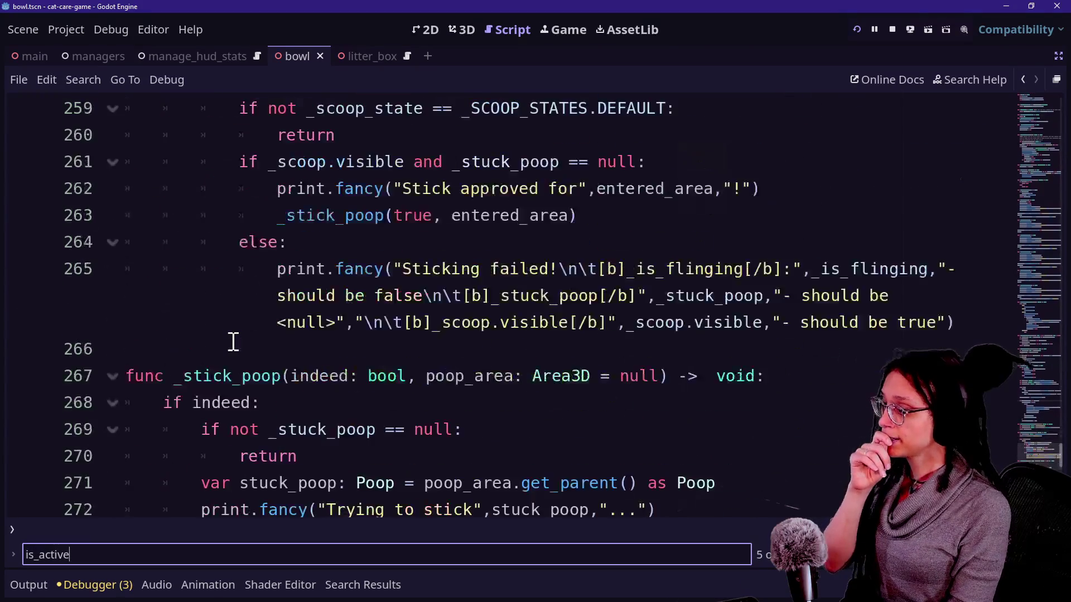
pyautogui.press('Return')
pyautogui.press('Return')
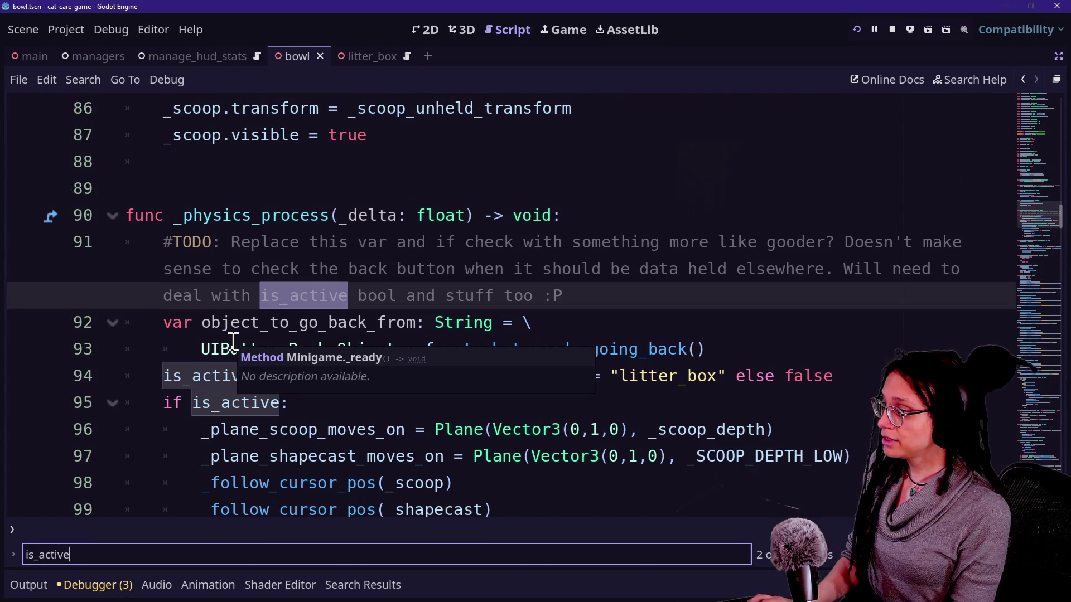
pyautogui.click(379, 359)
# - Add blank lines above and below the is_active assignment in _physics_process
pyautogui.click(731, 354)
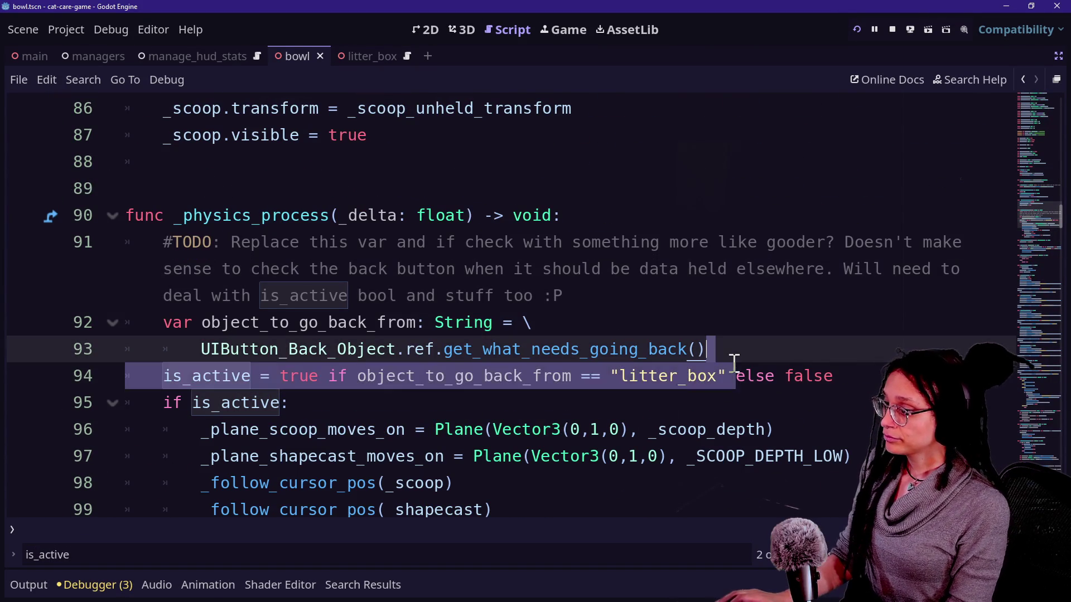
pyautogui.press('Return')
pyautogui.click(853, 398)
pyautogui.press('Return')
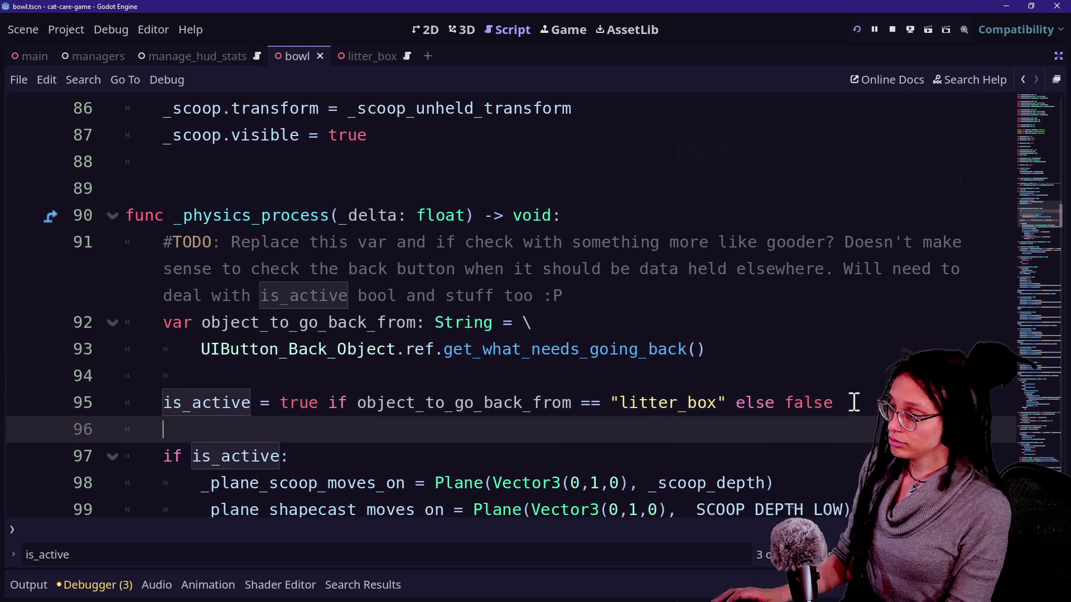
pyautogui.click(660, 390)
pyautogui.scroll(-1, 662, 393)
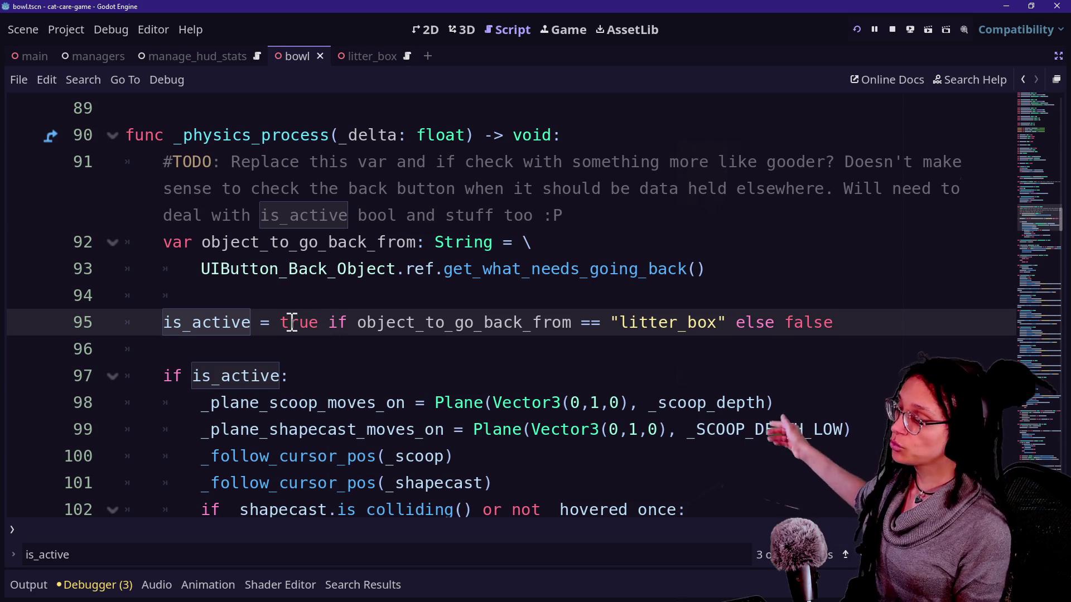
# - Highlight the if keyword, comparison and "litter_box" string of line 95 in turn
pyautogui.moveTo(332, 326); pyautogui.dragTo(359, 327)
pyautogui.click(362, 326)
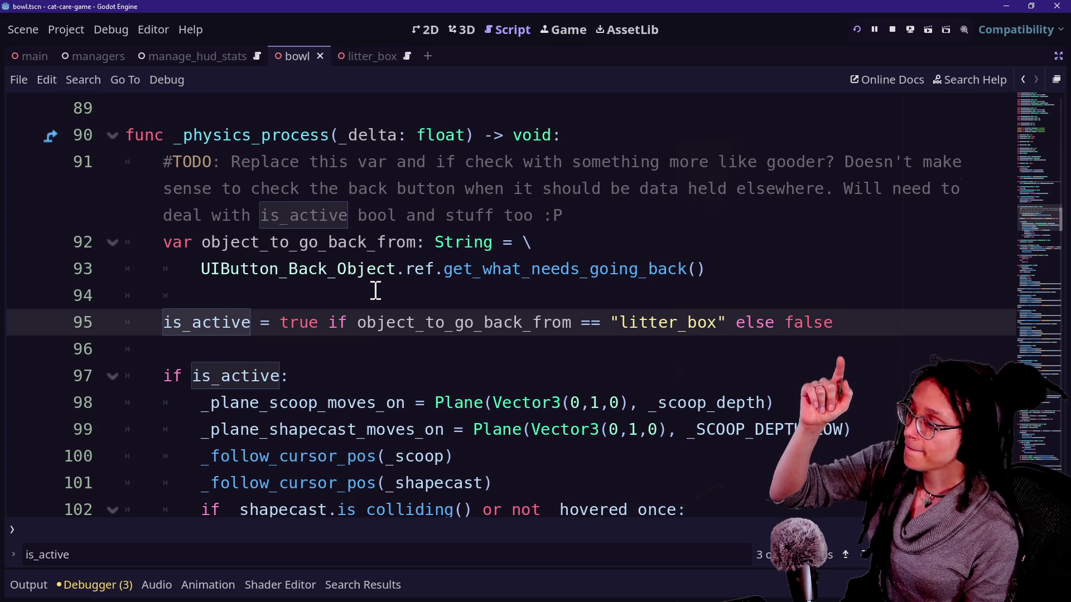
pyautogui.moveTo(338, 323)
pyautogui.mouseDown()
pyautogui.moveTo(619, 307)
pyautogui.moveTo(700, 322)
pyautogui.mouseUp()
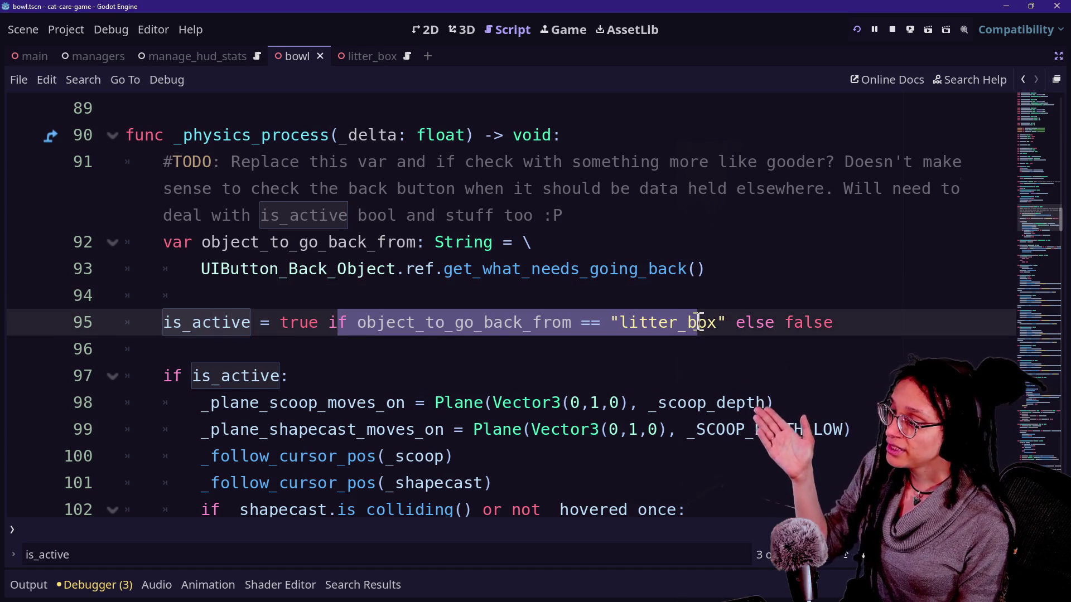
pyautogui.click(478, 279)
pyautogui.click(332, 322)
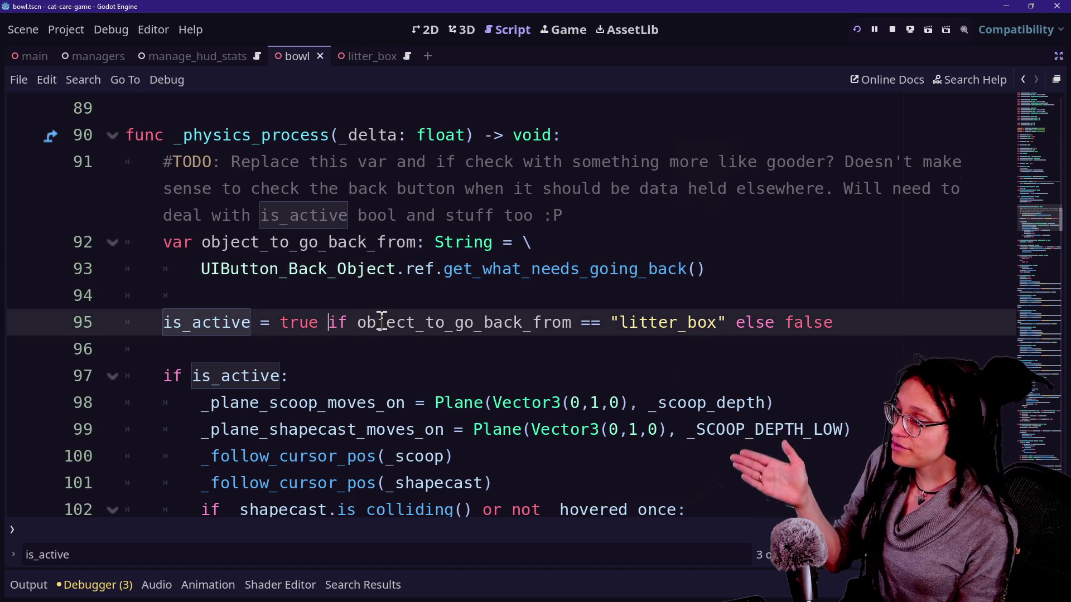
pyautogui.moveTo(367, 329); pyautogui.dragTo(549, 324)
pyautogui.click(484, 326)
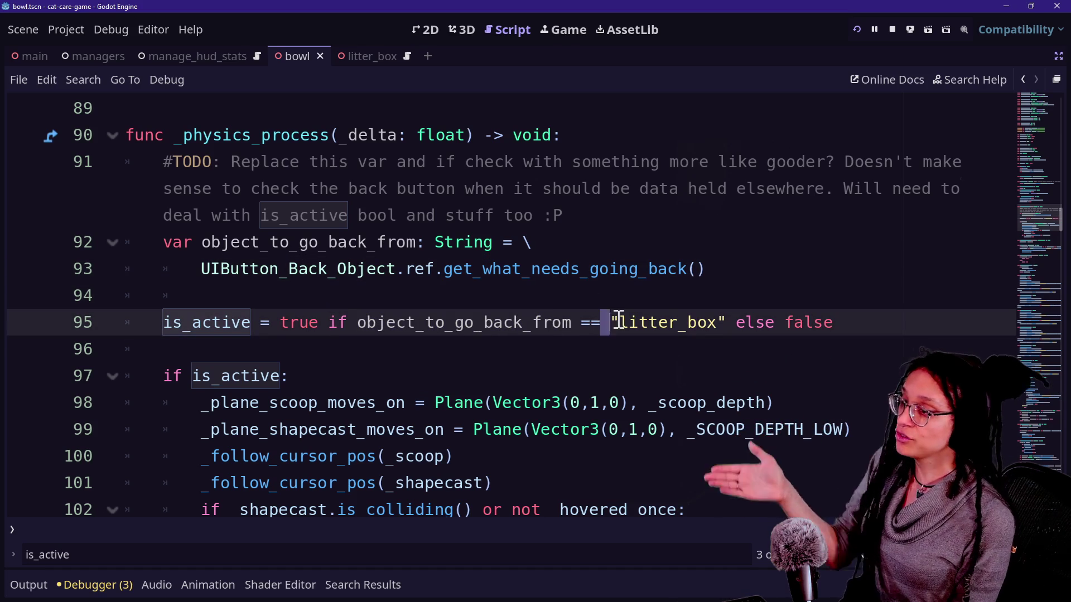
pyautogui.moveTo(619, 322); pyautogui.dragTo(708, 335)
pyautogui.click(708, 329)
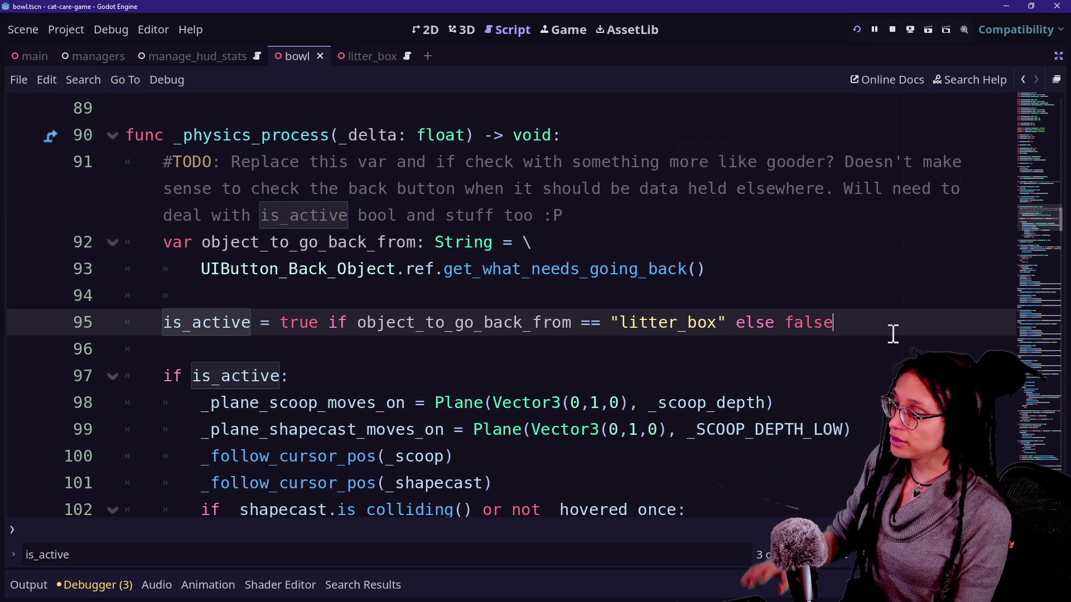
# - Settle on a single blank line below the assignment, then open the quick file search
pyautogui.press('Return')
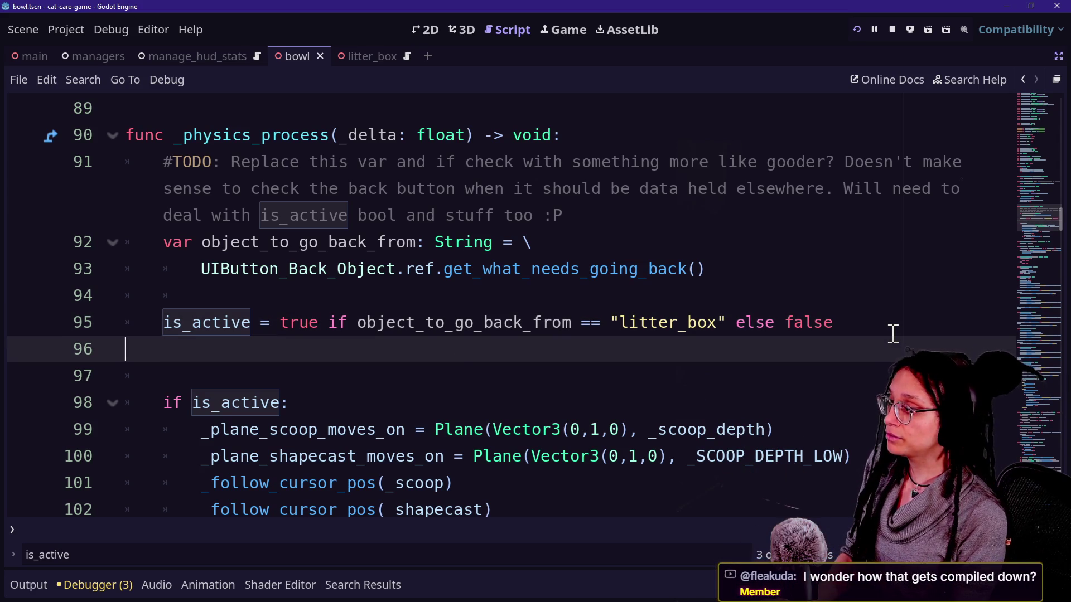
pyautogui.press('BackSpace')
pyautogui.press('Return')
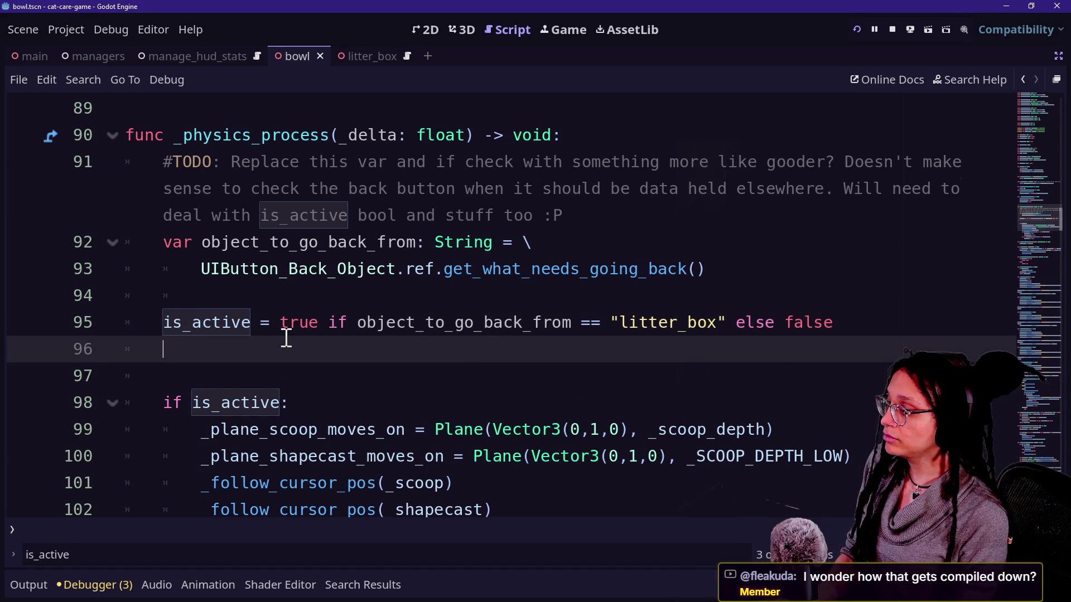
pyautogui.press('Down')
pyautogui.press('Up')
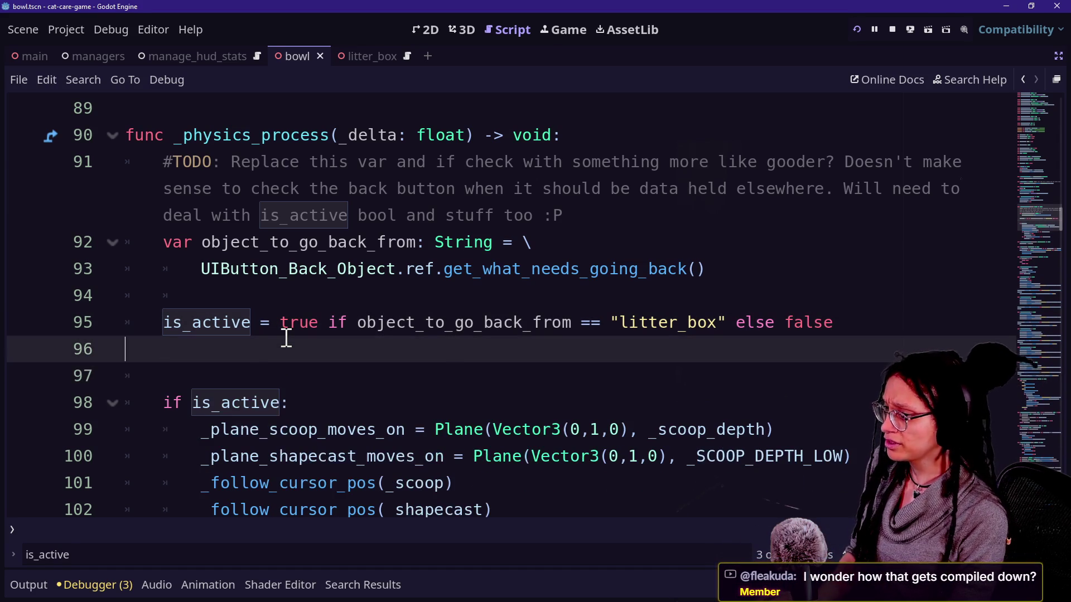
pyautogui.press('BackSpace')
pyautogui.hotkey('shift', 'alt', 'o')
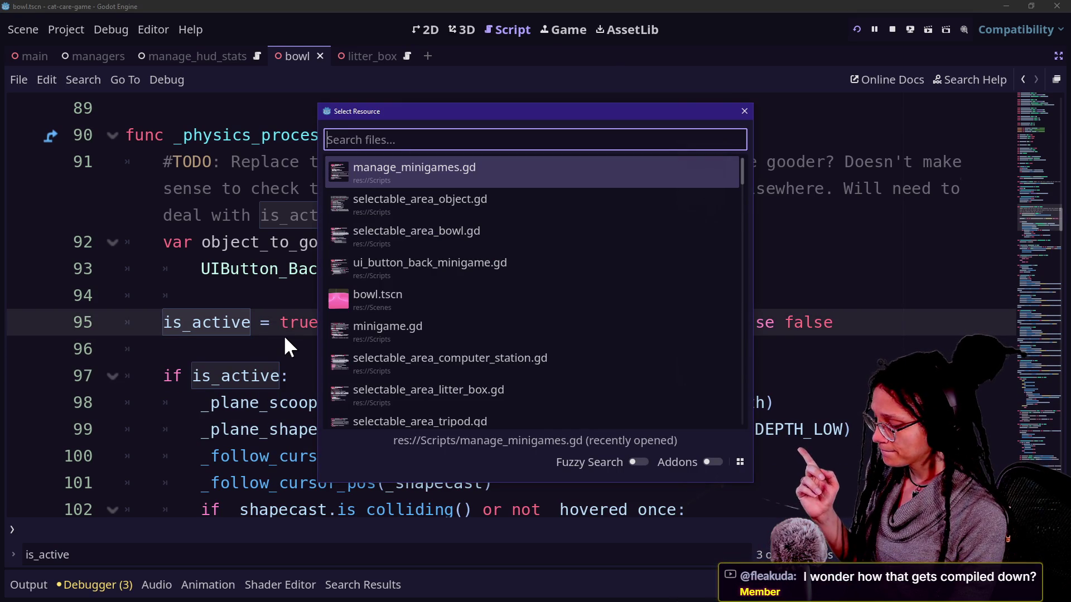
# - Open manage_debug_post_planner.gd from Quick Open via 'manage_de' and scroll through it
pyautogui.write('manage_de')
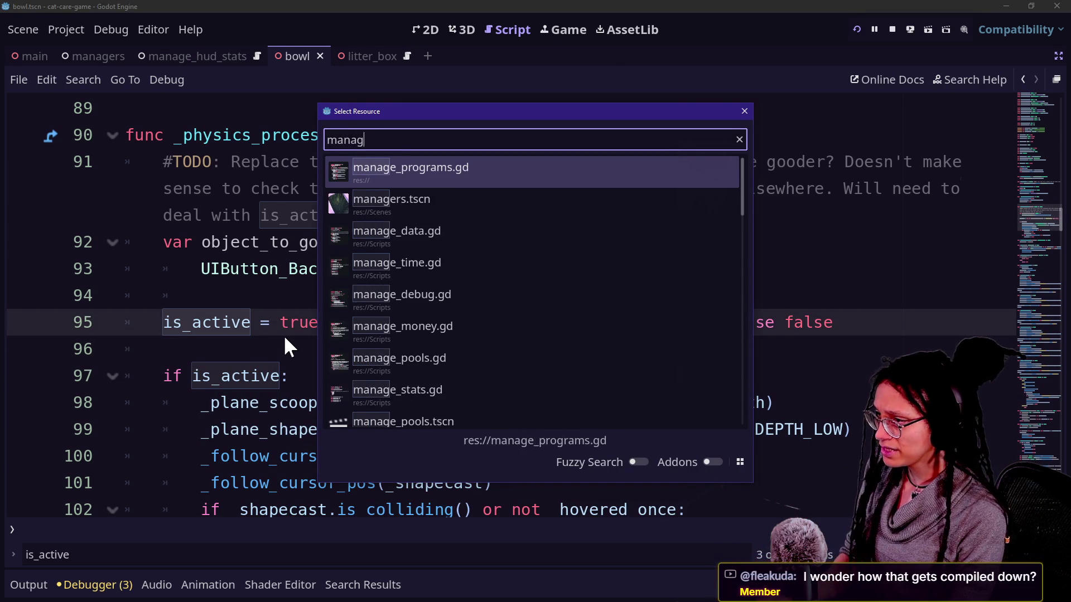
pyautogui.press('Down')
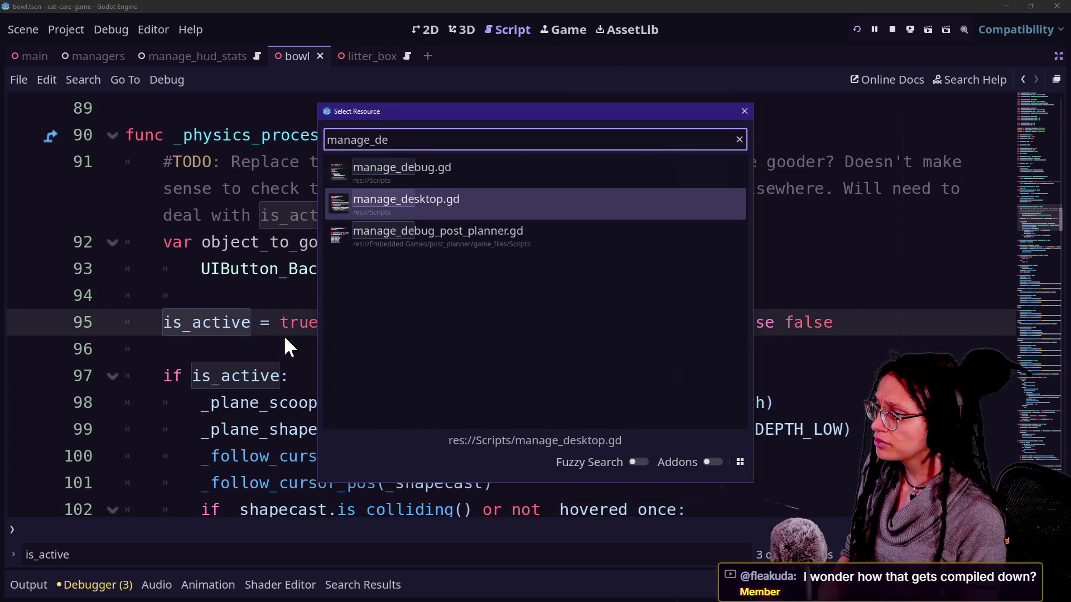
pyautogui.press('Down')
pyautogui.press('Return')
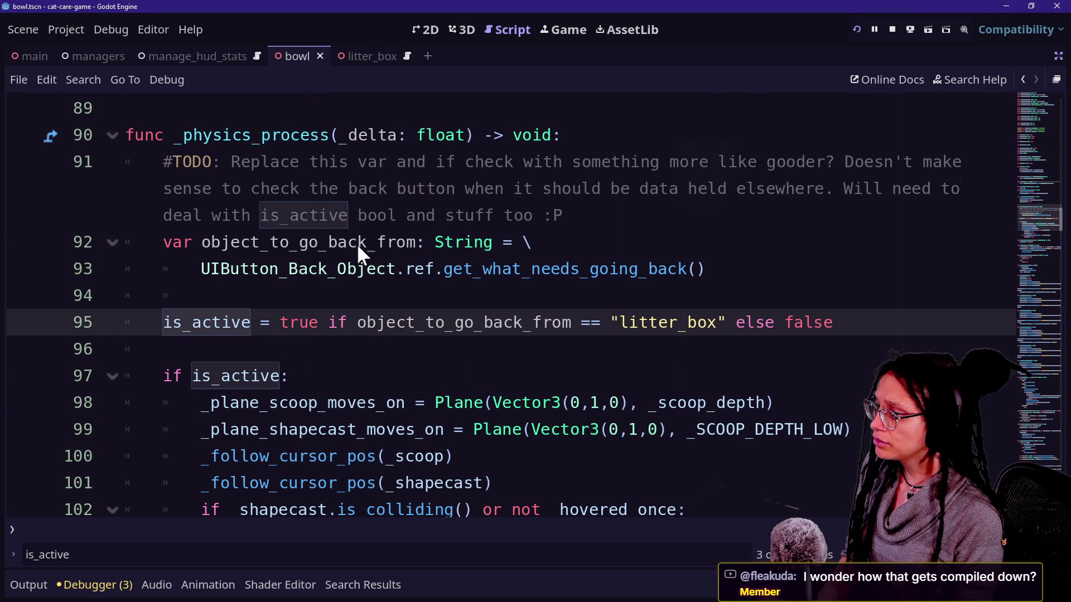
pyautogui.click(534, 244)
pyautogui.scroll(-15, 534, 246)
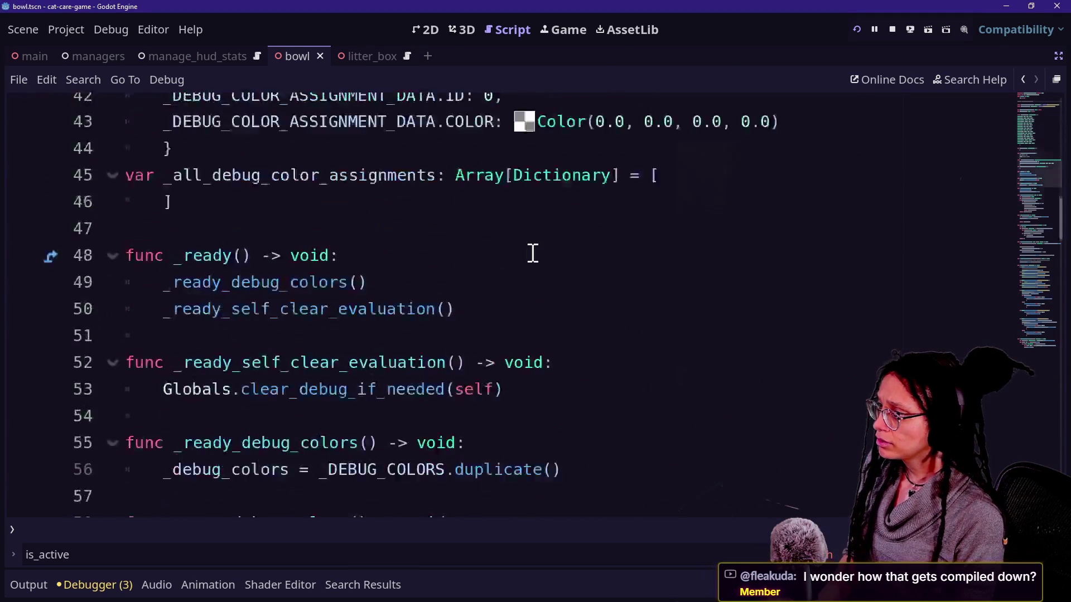
pyautogui.scroll(1, 533, 252)
# - Find 'window' in Quick Open, open debug_tile_window.gd and type 'if'
pyautogui.hotkey('alt', 'shift', 'o')
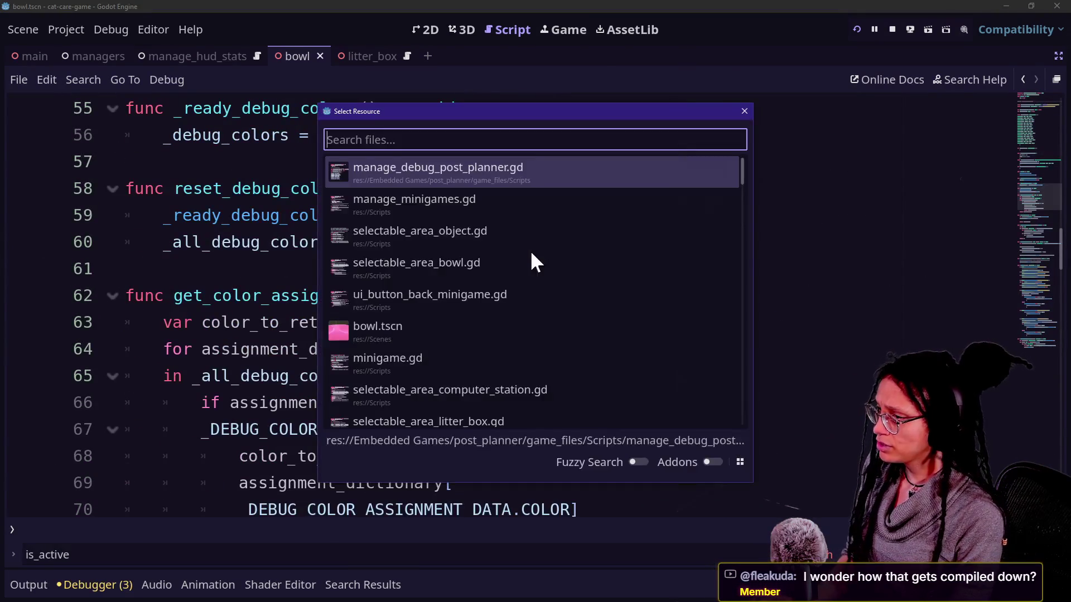
pyautogui.write('window')
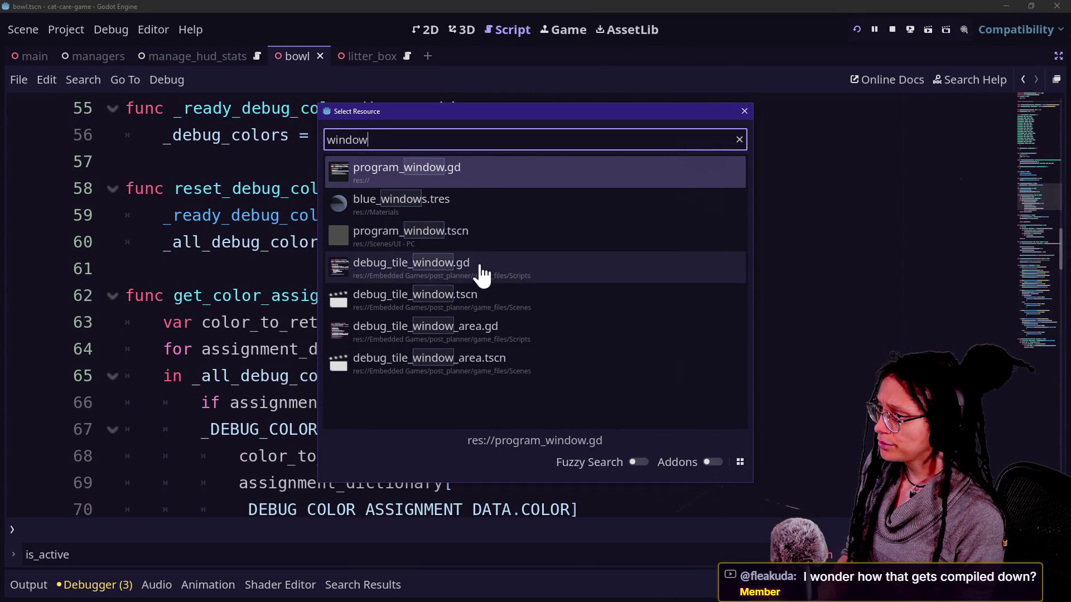
pyautogui.doubleClick(536, 301)
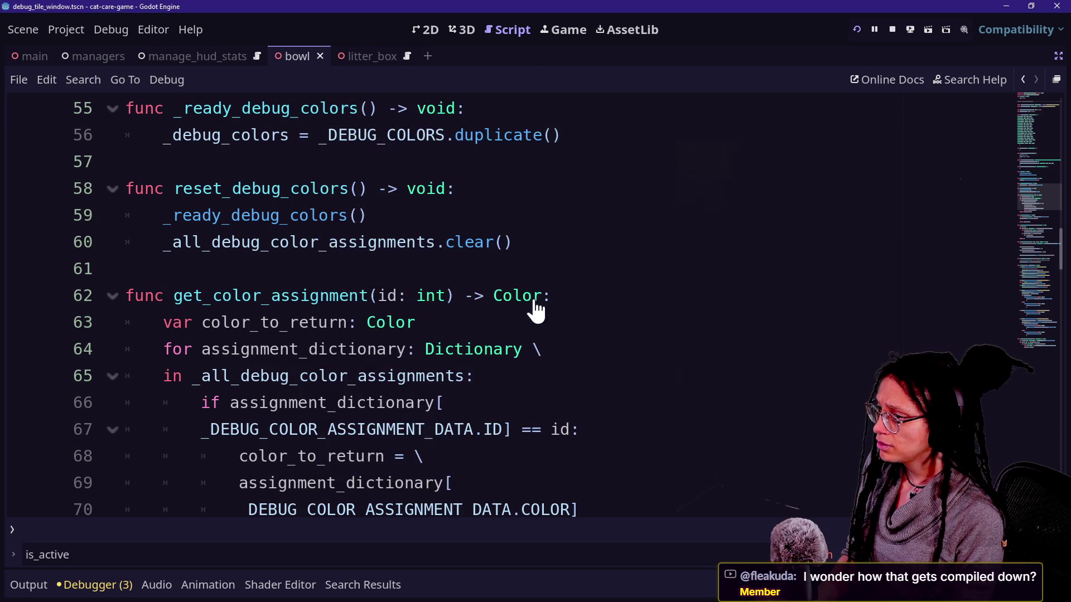
pyautogui.scroll(-3, 677, 321)
pyautogui.write('if')
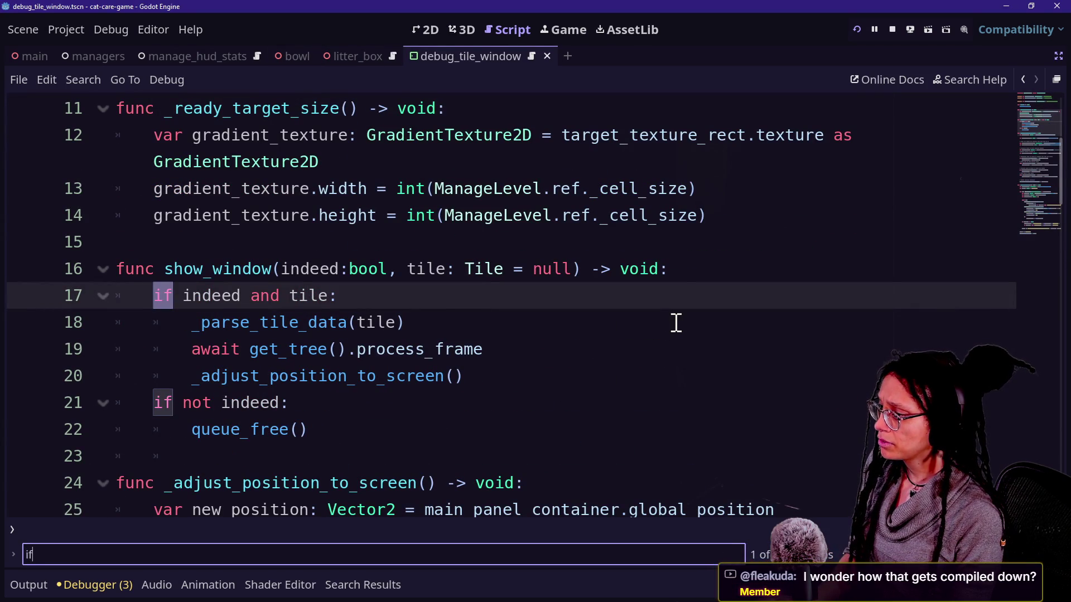
pyautogui.rightClick(676, 322)
pyautogui.scroll(-7, 459, 353)
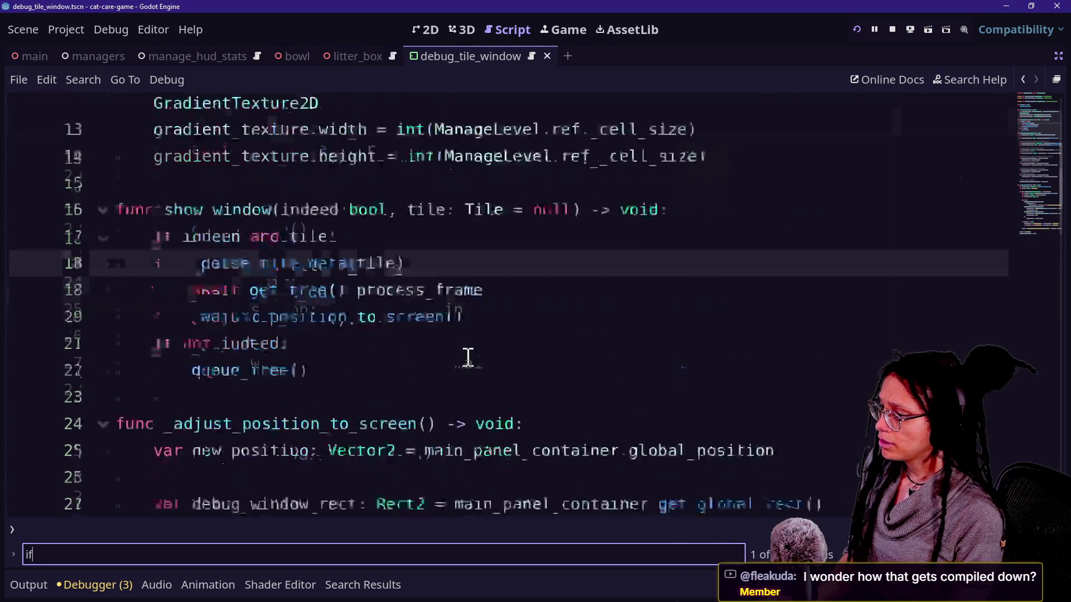
pyautogui.scroll(-9, 467, 357)
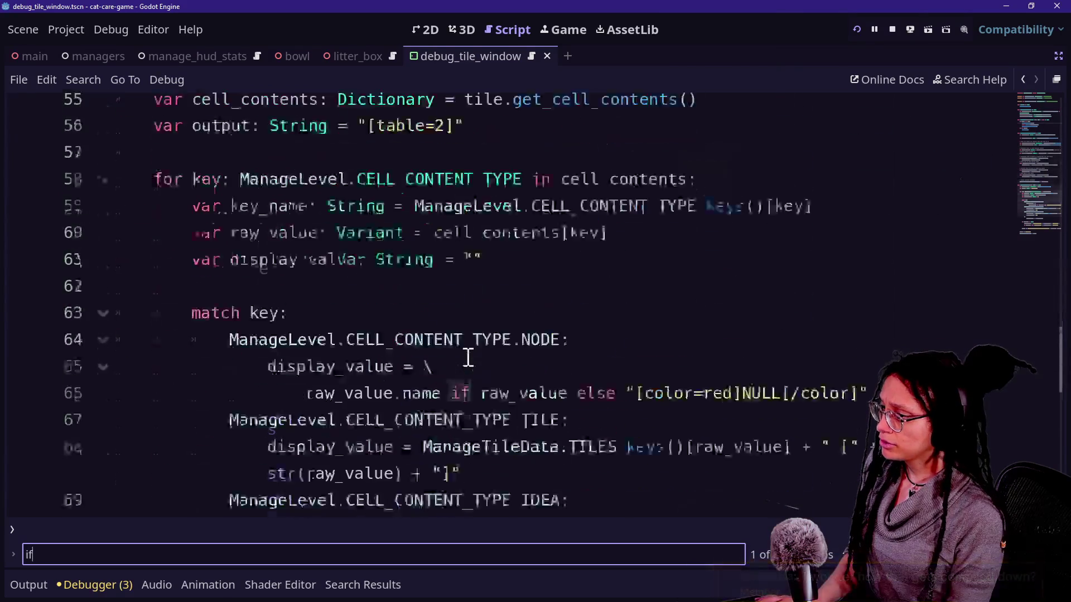
pyautogui.scroll(-1, 467, 357)
pyautogui.click(472, 327)
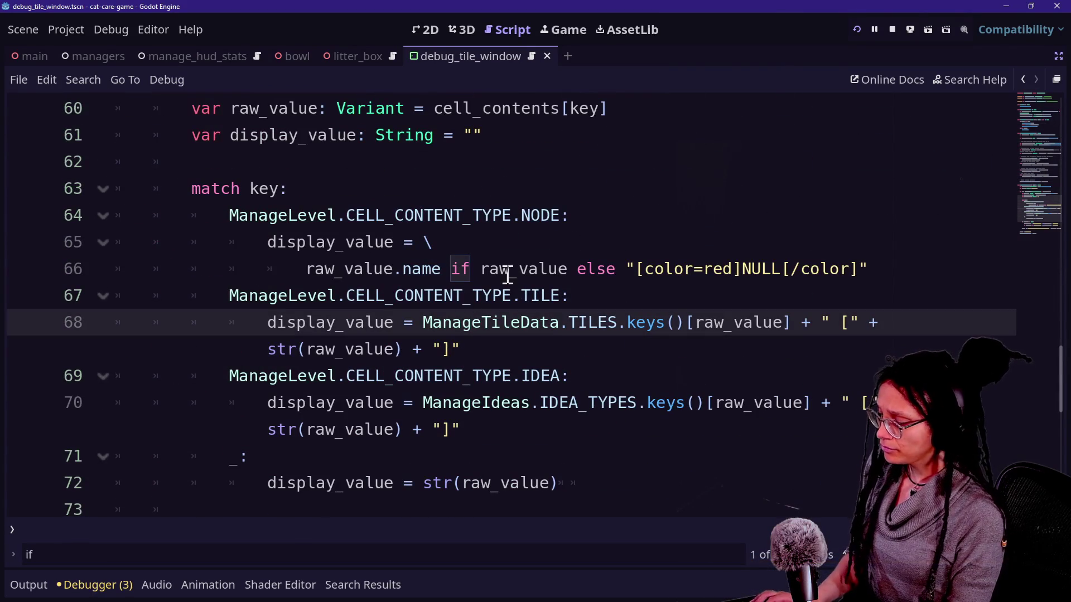
pyautogui.press('Escape')
pyautogui.click(672, 268)
pyautogui.scroll(2, 671, 268)
pyautogui.click(546, 335)
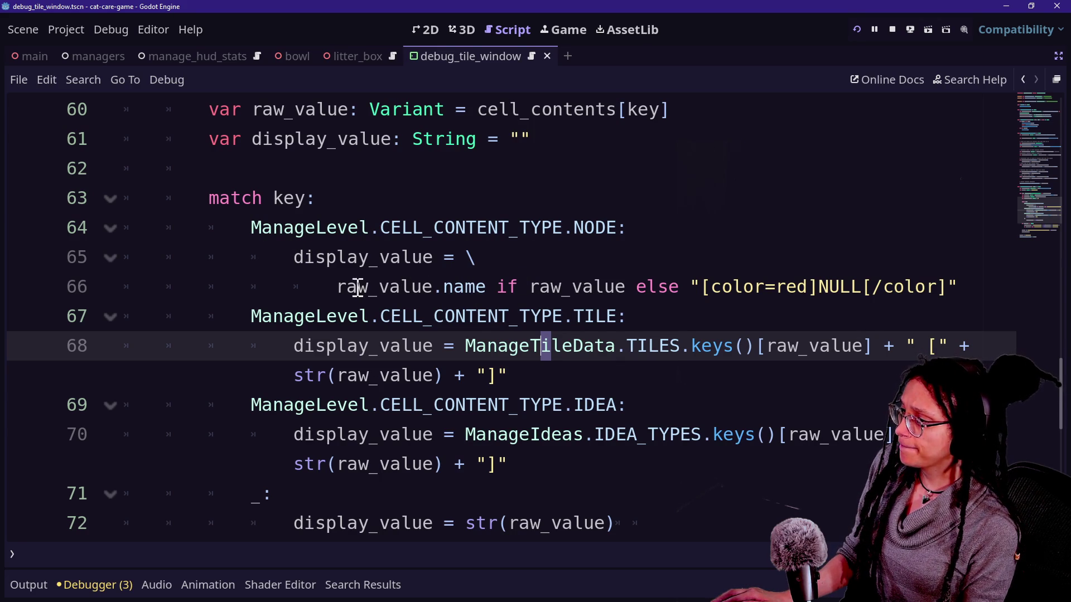
pyautogui.moveTo(529, 287); pyautogui.dragTo(626, 287)
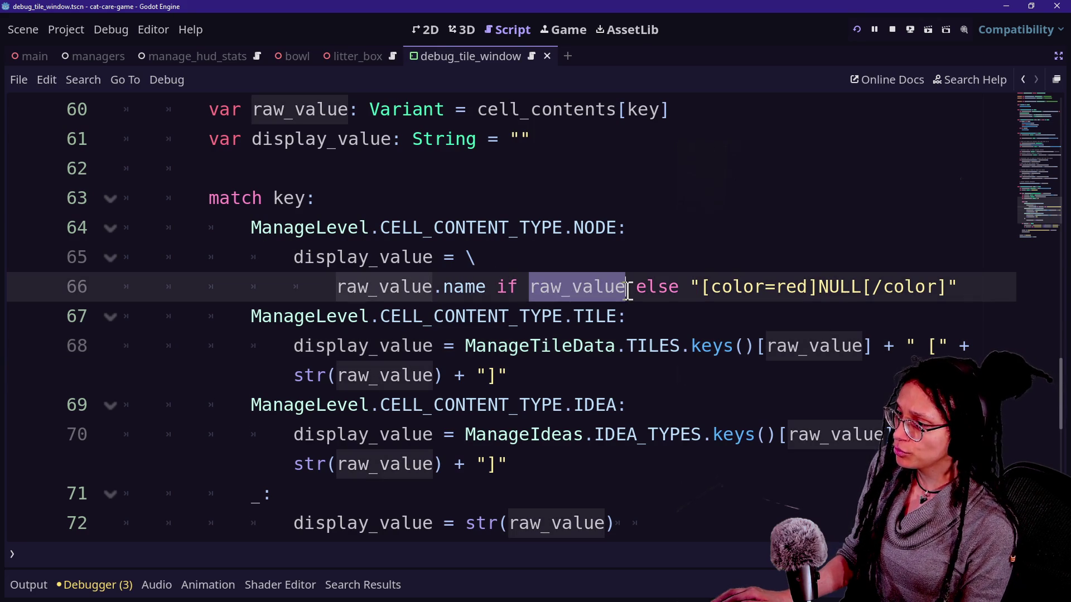
pyautogui.click(584, 288)
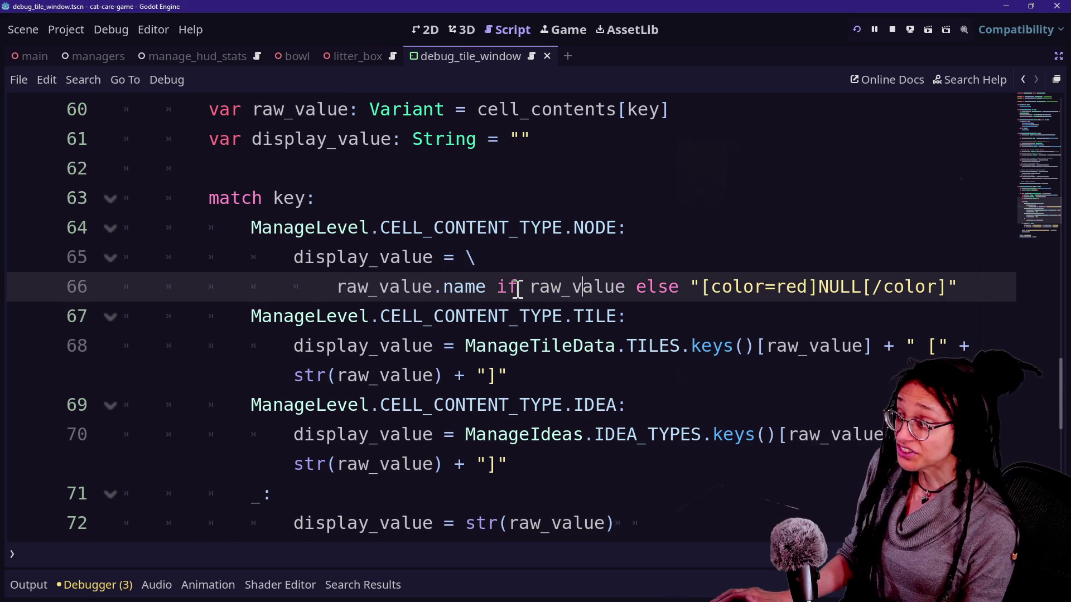
pyautogui.moveTo(528, 288)
pyautogui.mouseDown()
pyautogui.moveTo(641, 290)
pyautogui.moveTo(626, 287)
pyautogui.mouseUp()
pyautogui.click(626, 287)
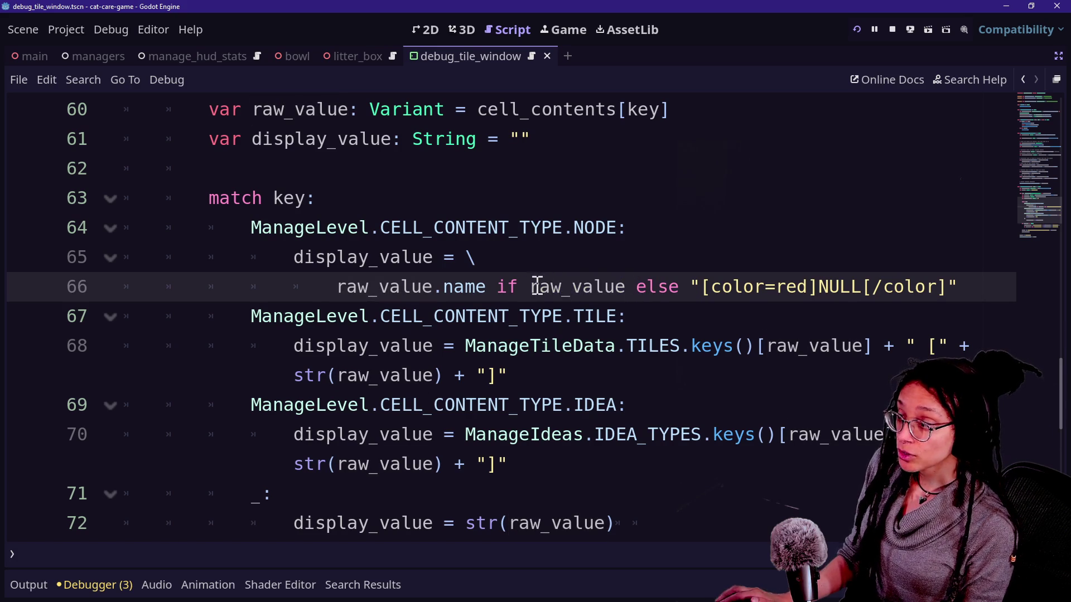
pyautogui.moveTo(532, 287); pyautogui.dragTo(630, 288)
pyautogui.click(569, 288)
pyautogui.moveTo(507, 288); pyautogui.dragTo(633, 289)
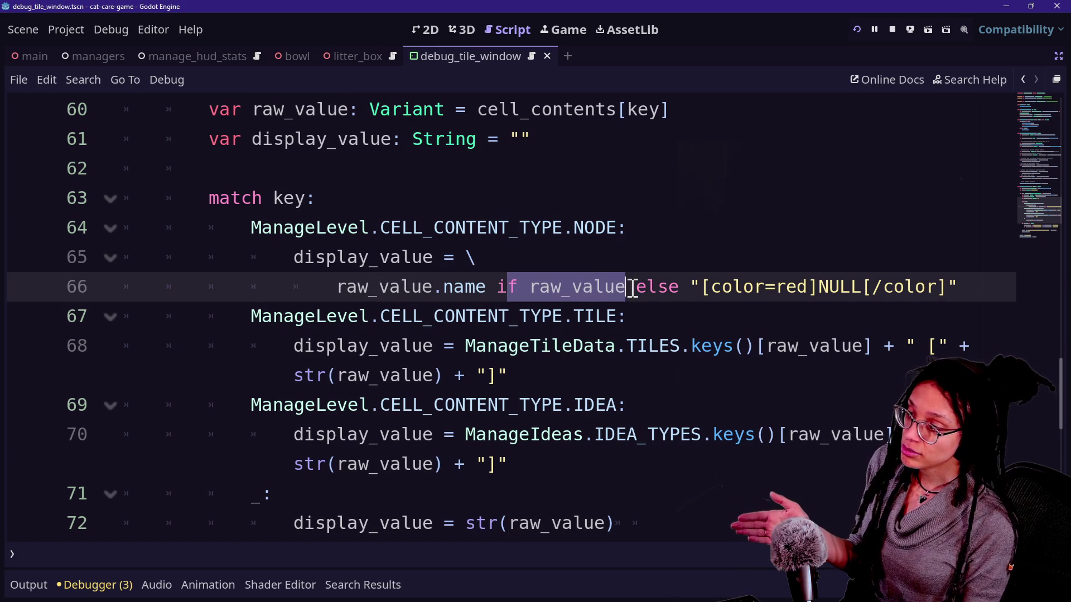
pyautogui.click(628, 288)
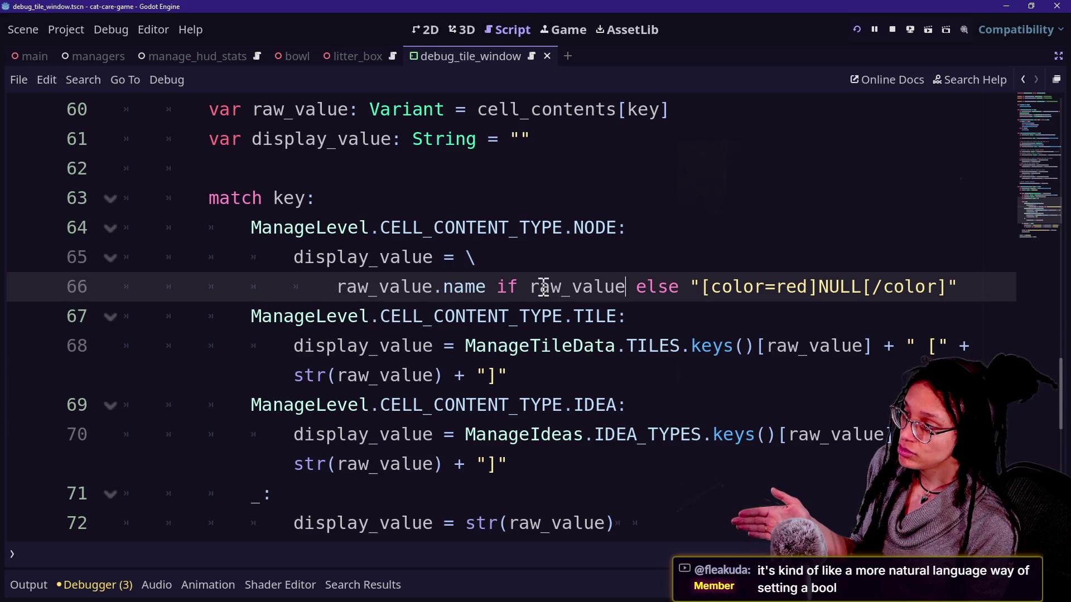
pyautogui.moveTo(287, 270); pyautogui.dragTo(434, 262)
pyautogui.click(403, 263)
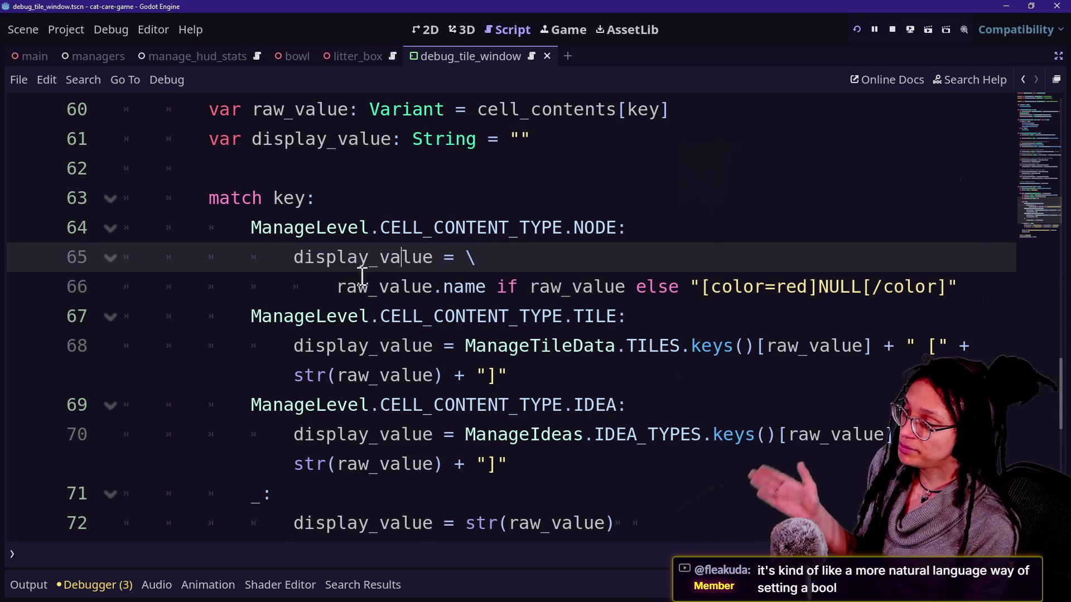
pyautogui.click(333, 285)
pyautogui.moveTo(328, 287)
pyautogui.mouseDown()
pyautogui.moveTo(461, 287)
pyautogui.moveTo(357, 290)
pyautogui.moveTo(402, 288)
pyautogui.mouseUp()
pyautogui.click(464, 288)
pyautogui.click(335, 288)
pyautogui.click(435, 288)
pyautogui.moveTo(363, 114); pyautogui.dragTo(430, 117)
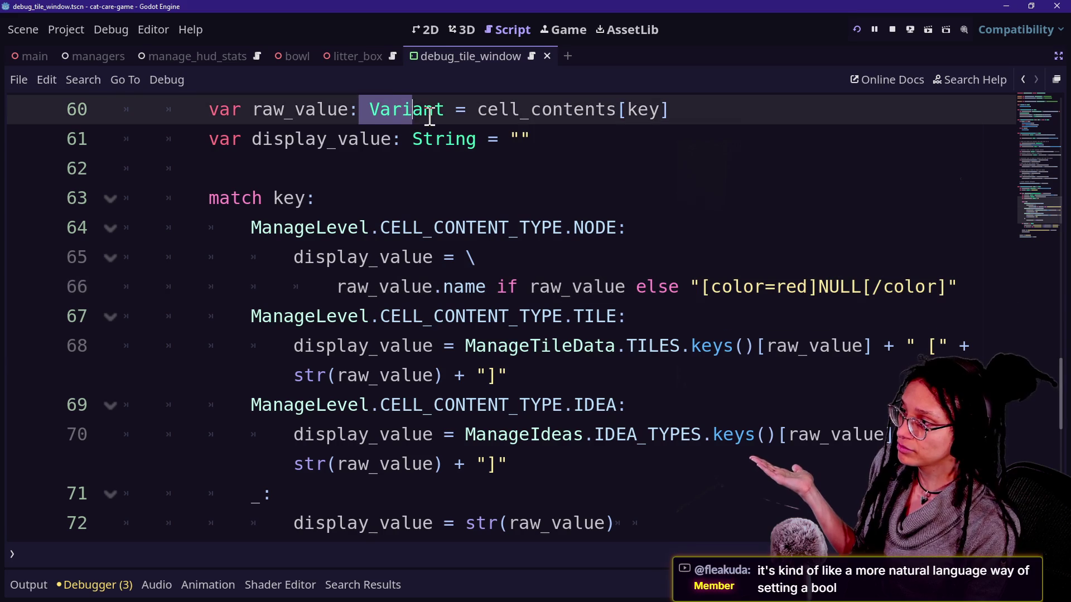
pyautogui.moveTo(527, 287); pyautogui.dragTo(636, 288)
pyautogui.click(636, 288)
pyautogui.moveTo(525, 288); pyautogui.dragTo(634, 288)
pyautogui.click(668, 287)
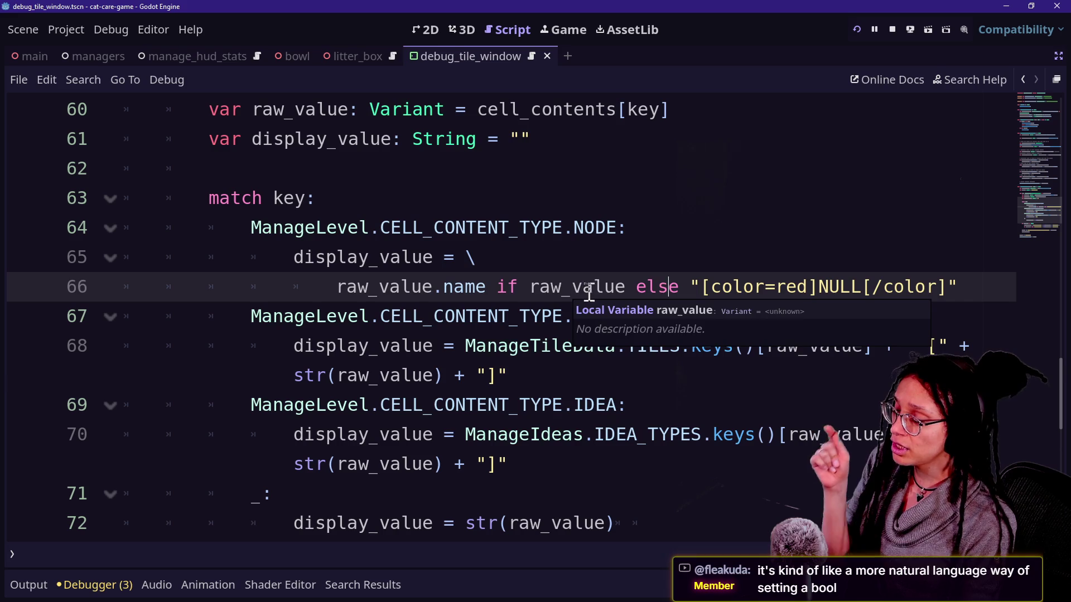
pyautogui.doubleClick(534, 288)
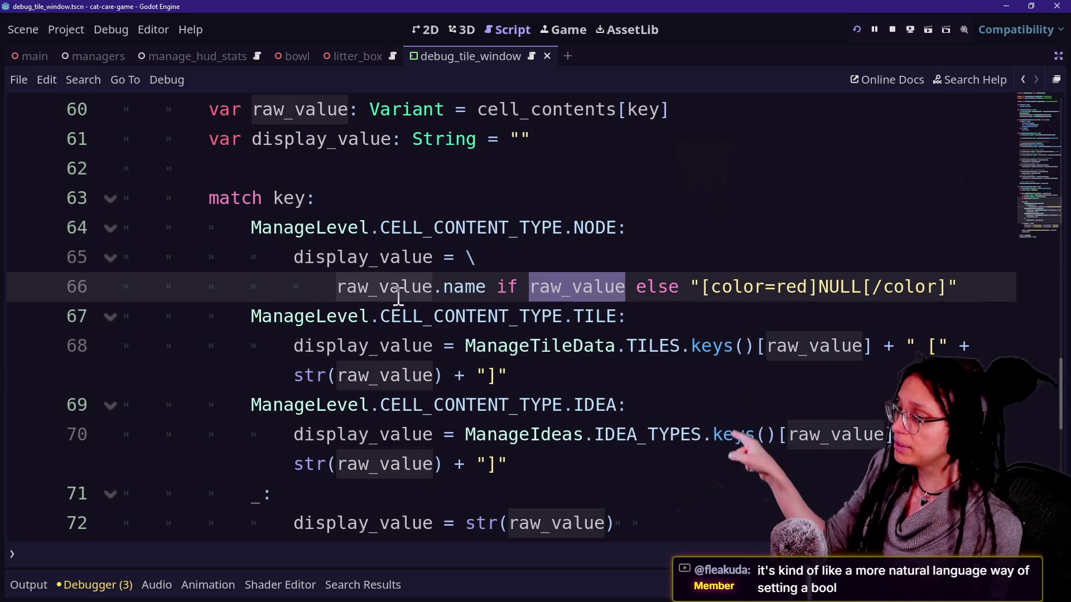
pyautogui.click(434, 288)
pyautogui.moveTo(551, 288); pyautogui.dragTo(615, 293)
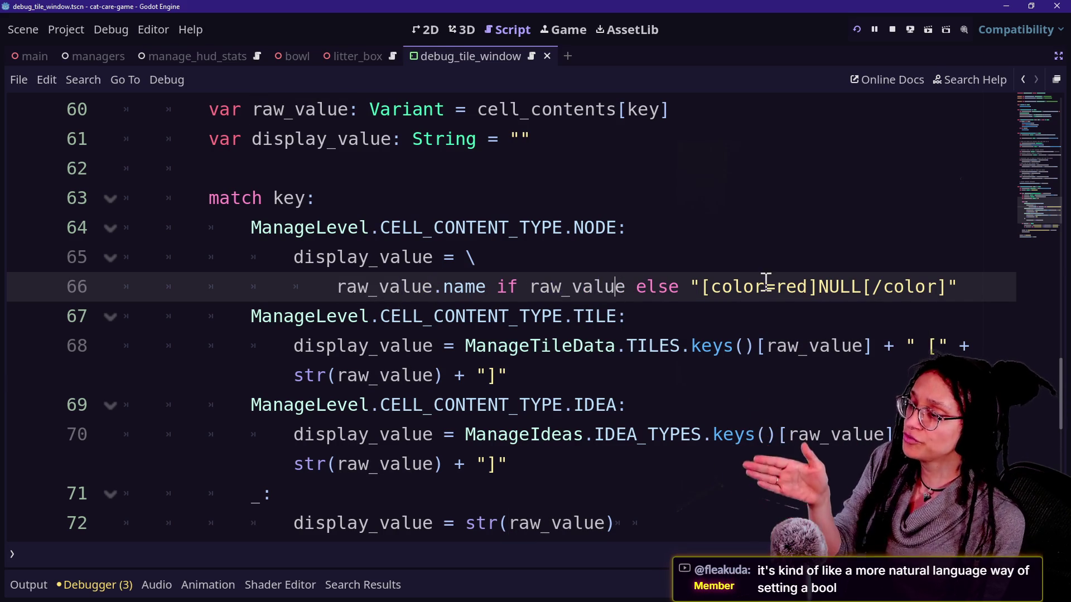
pyautogui.moveTo(721, 290); pyautogui.dragTo(893, 294)
pyautogui.click(928, 288)
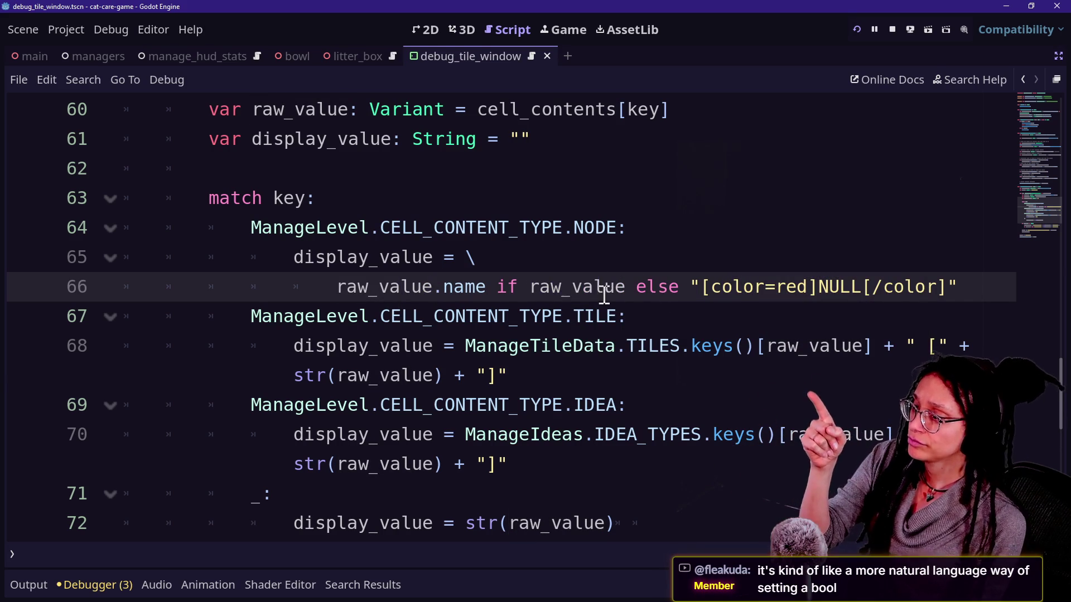
pyautogui.moveTo(348, 288)
pyautogui.mouseDown()
pyautogui.moveTo(497, 271)
pyautogui.moveTo(497, 282)
pyautogui.mouseUp()
pyautogui.click(496, 283)
pyautogui.moveTo(693, 282)
pyautogui.mouseDown()
pyautogui.moveTo(968, 304)
pyautogui.moveTo(964, 287)
pyautogui.mouseUp()
pyautogui.click(965, 289)
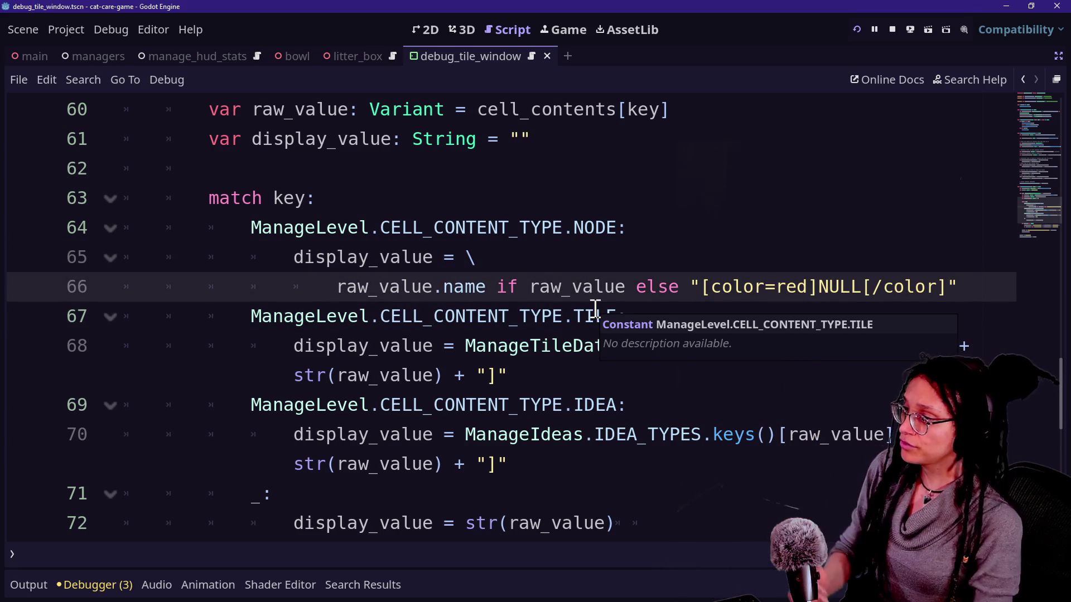
pyautogui.click(507, 257)
pyautogui.click(851, 287)
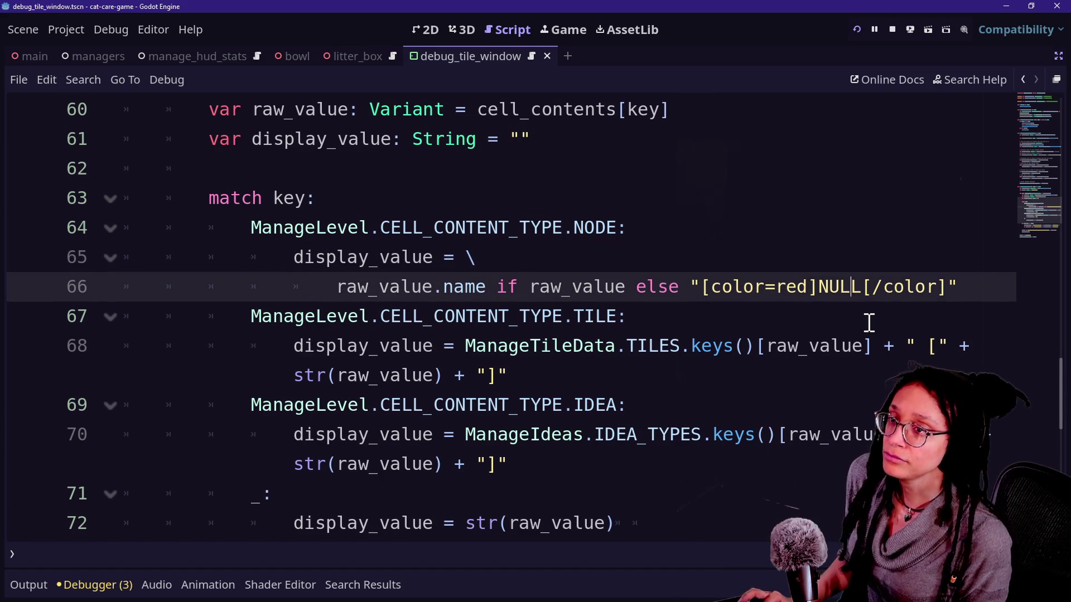
pyautogui.hotkey('alt', 'Tab')
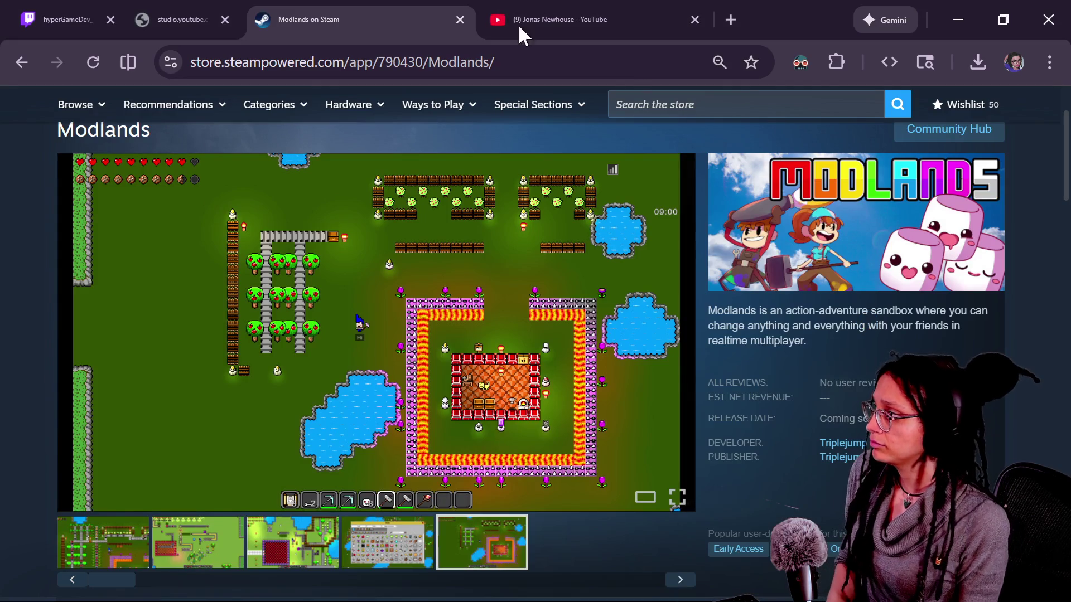
pyautogui.hotkey('alt', 'Tab')
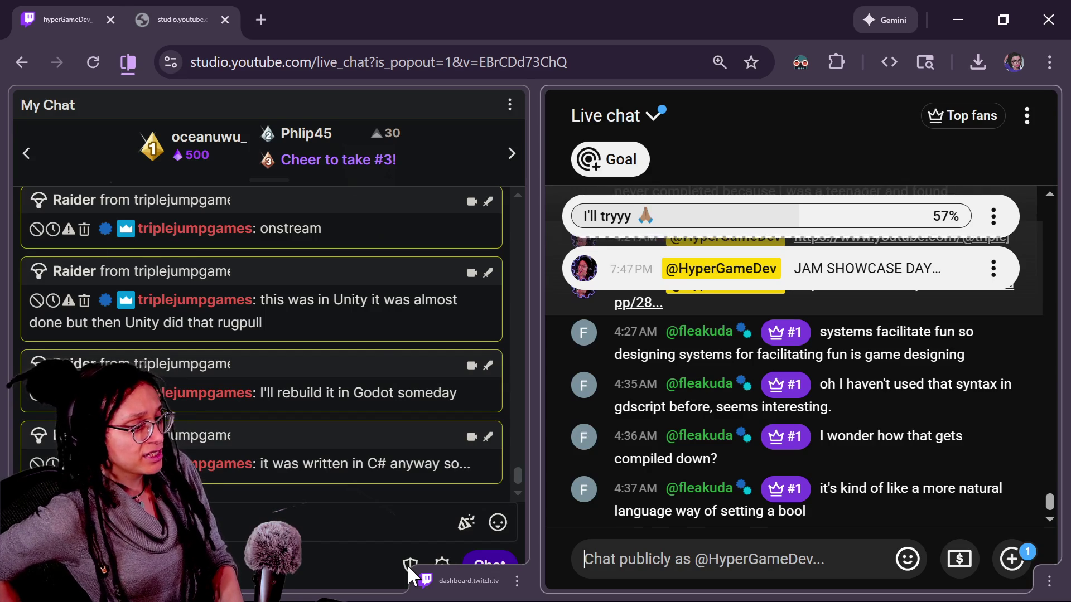
pyautogui.hotkey('alt', 'Tab')
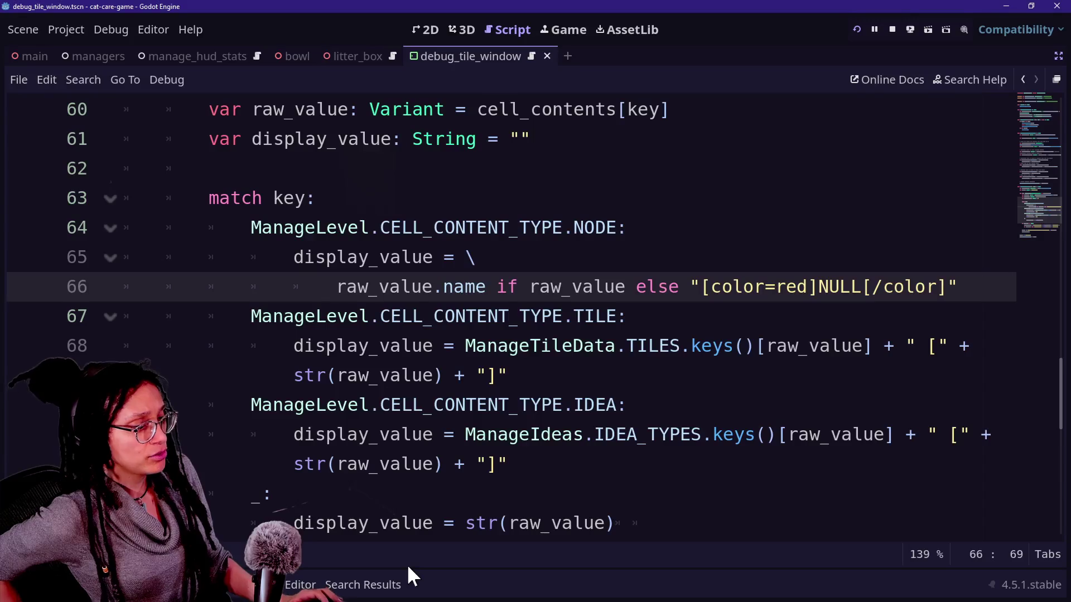
# - Inspect the raw_value condition and ManageTileData on lines 66–68, then switch to the running Game view
pyautogui.click(435, 375)
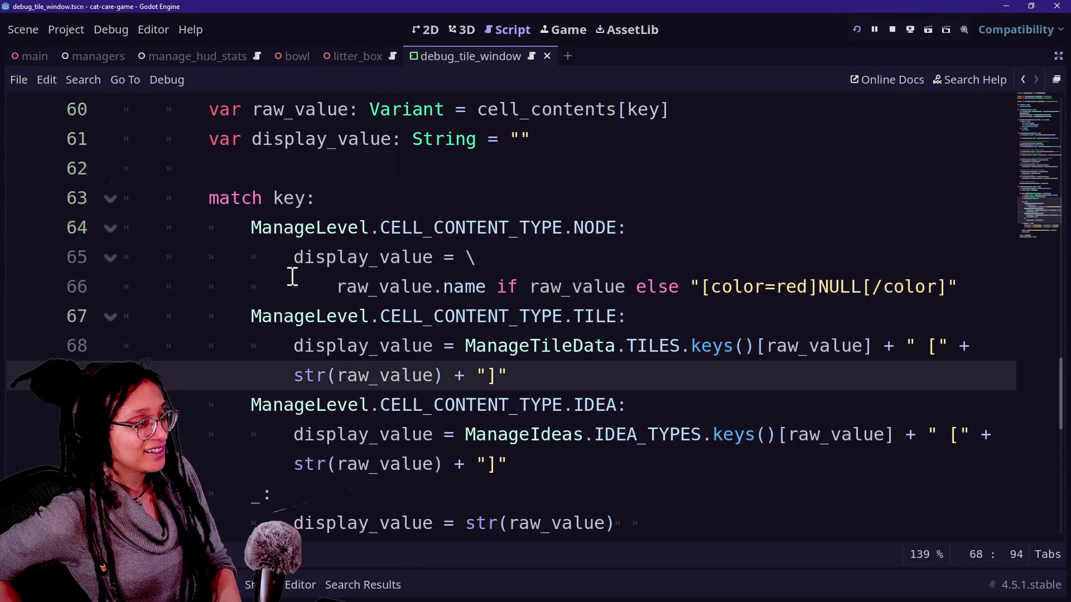
pyautogui.moveTo(368, 287); pyautogui.dragTo(435, 287)
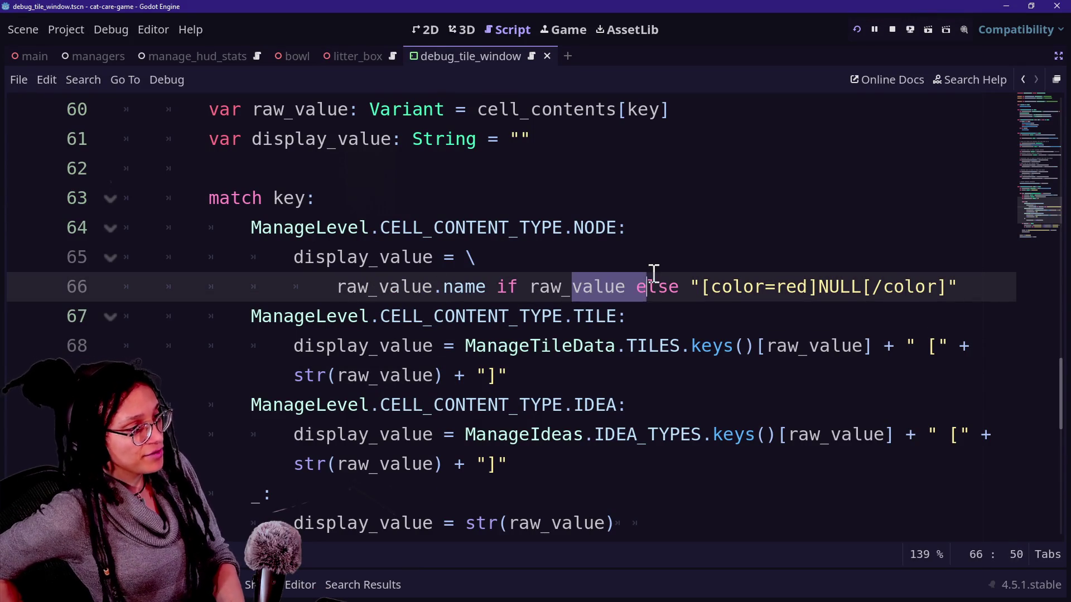
pyautogui.click(799, 302)
pyautogui.click(807, 300)
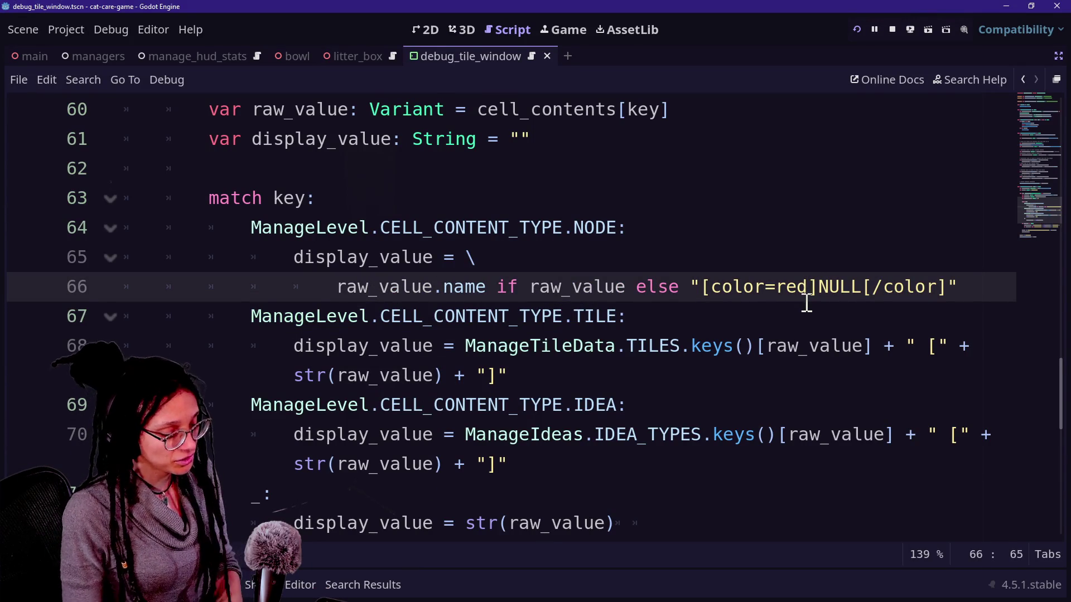
pyautogui.click(604, 342)
pyautogui.scroll(2, 604, 341)
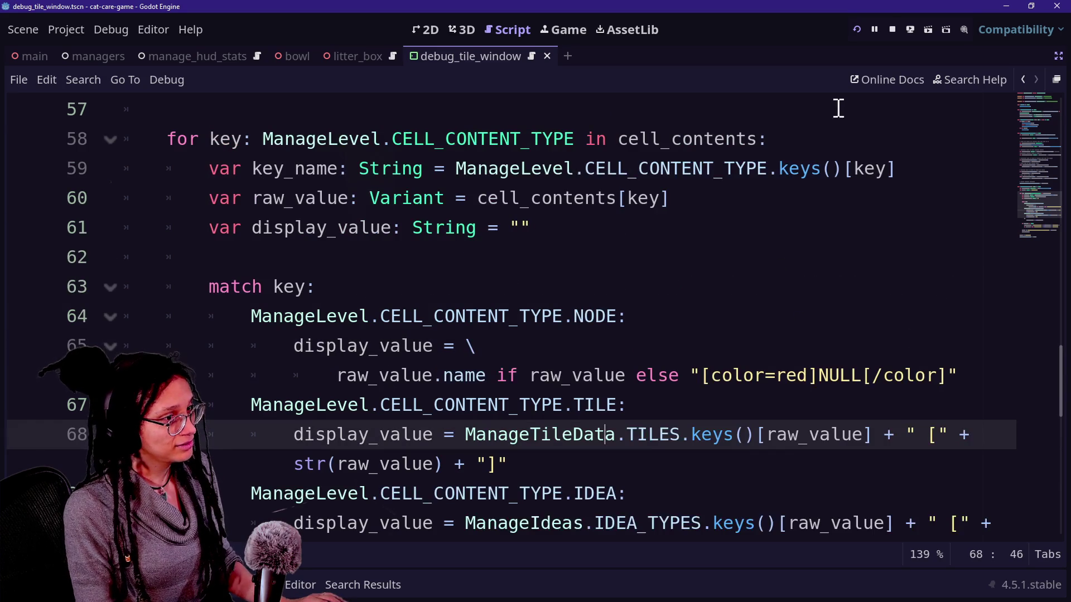
pyautogui.click(568, 31)
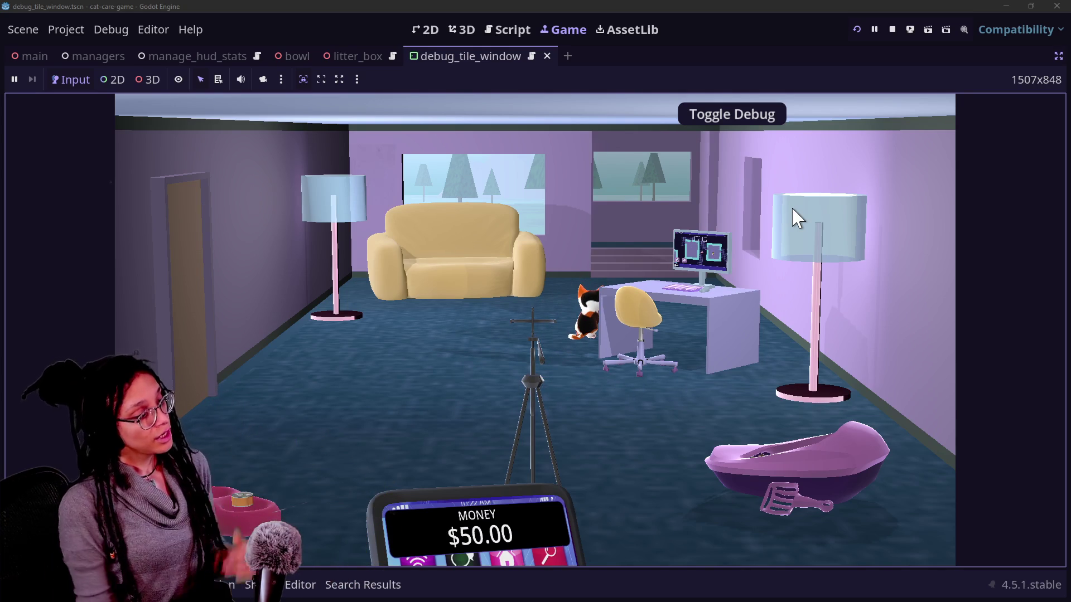
# - Zoom into the food bowl twice, returning to the room each time
pyautogui.click(259, 484)
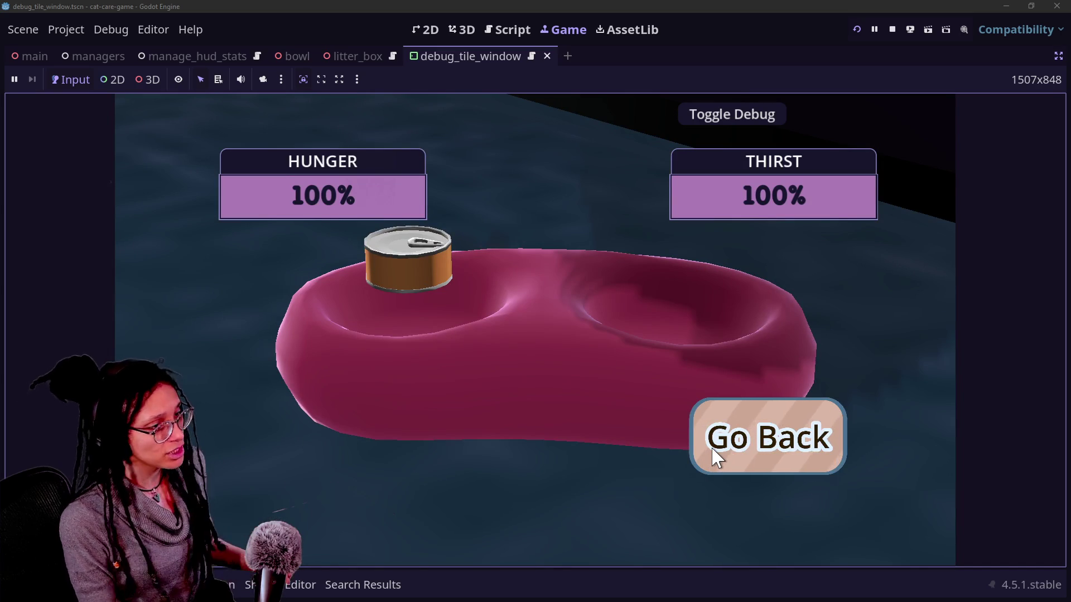
pyautogui.click(715, 457)
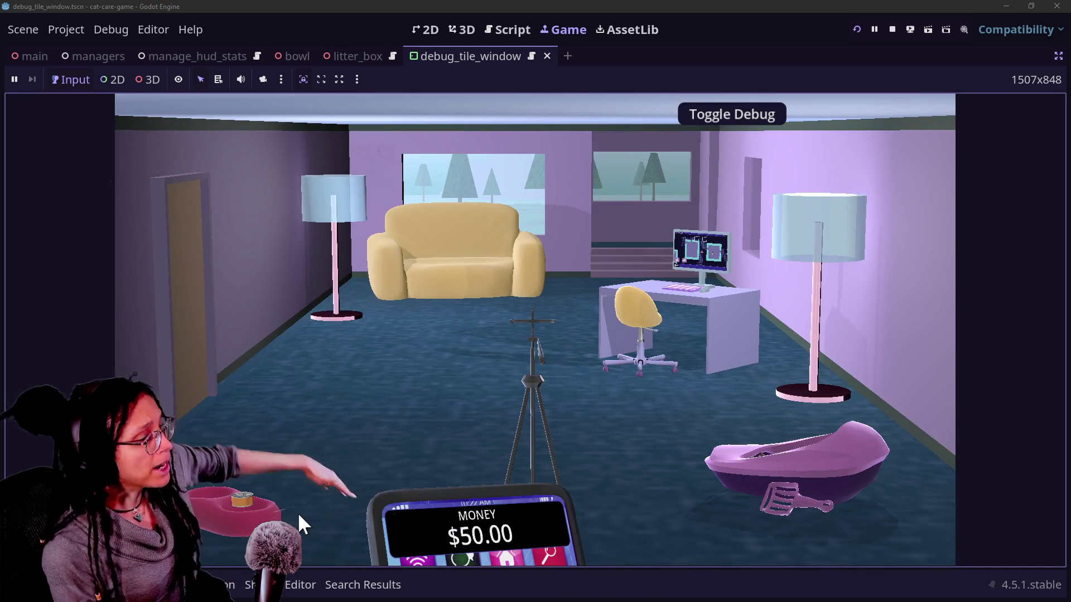
pyautogui.click(303, 510)
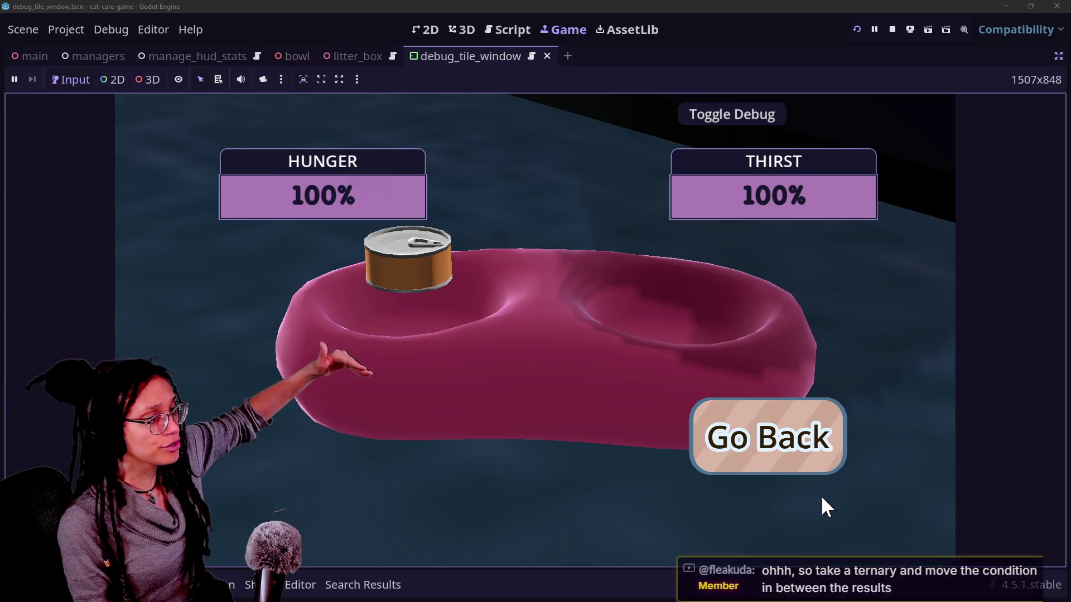
pyautogui.click(792, 451)
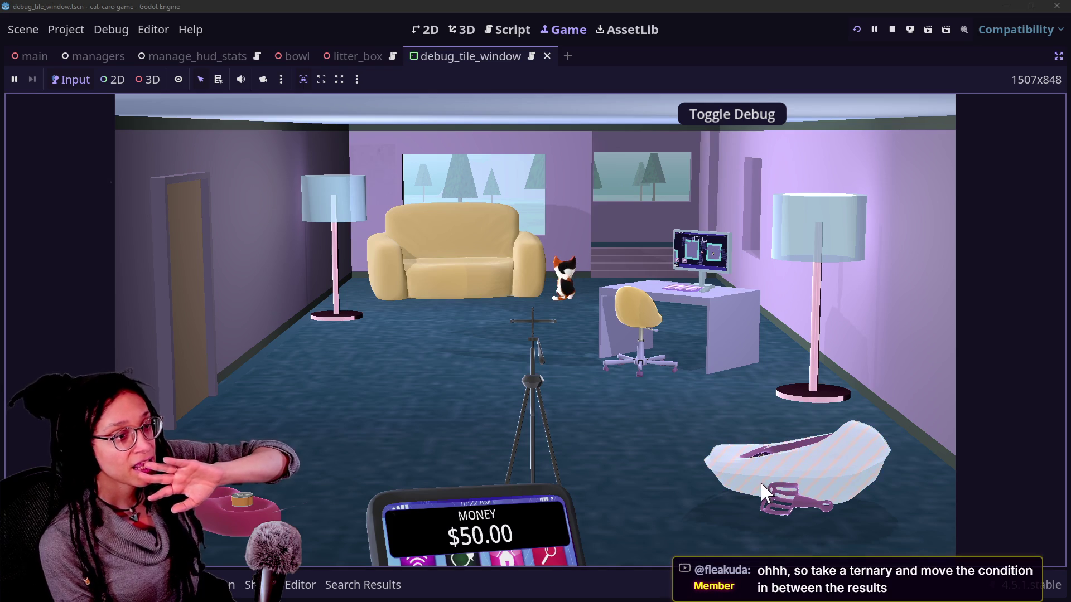
# - Check the litter box and couch close-ups, then switch to the Canva feeding-screen mockup
pyautogui.click(746, 453)
pyautogui.click(800, 438)
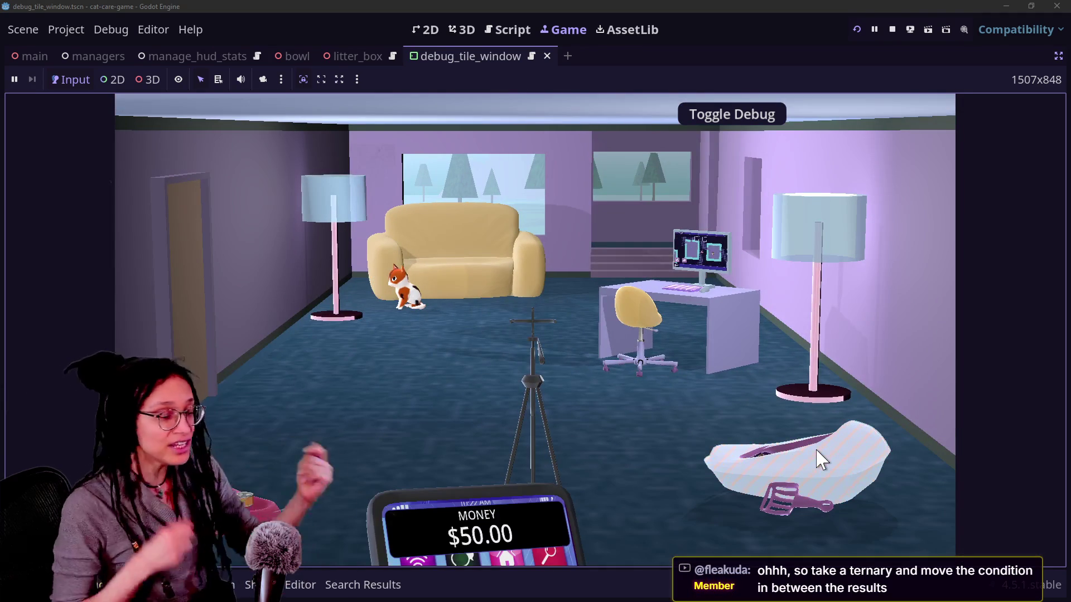
pyautogui.click(437, 227)
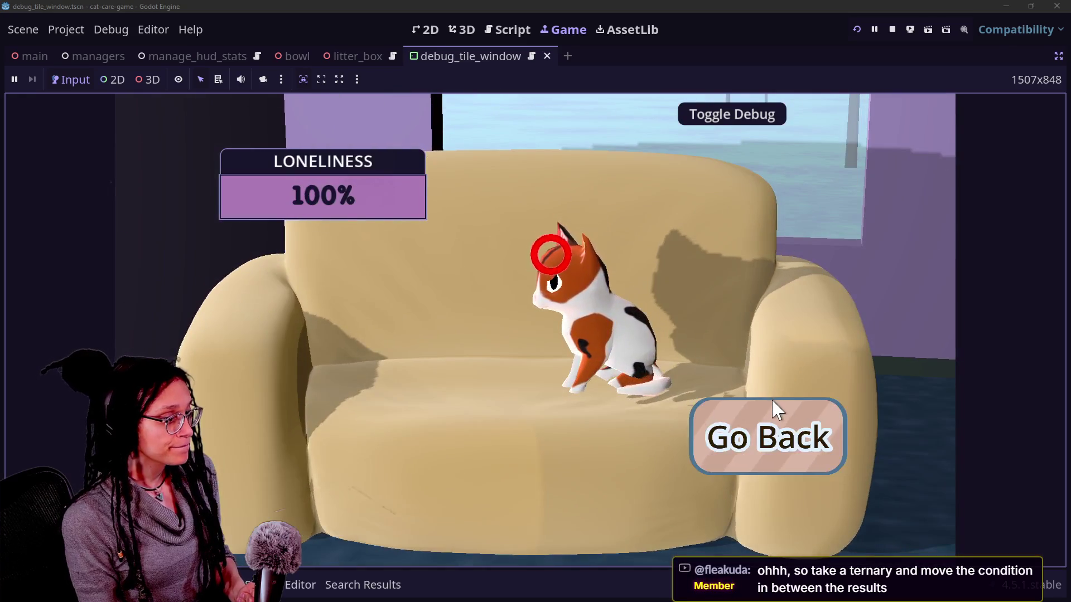
pyautogui.click(776, 409)
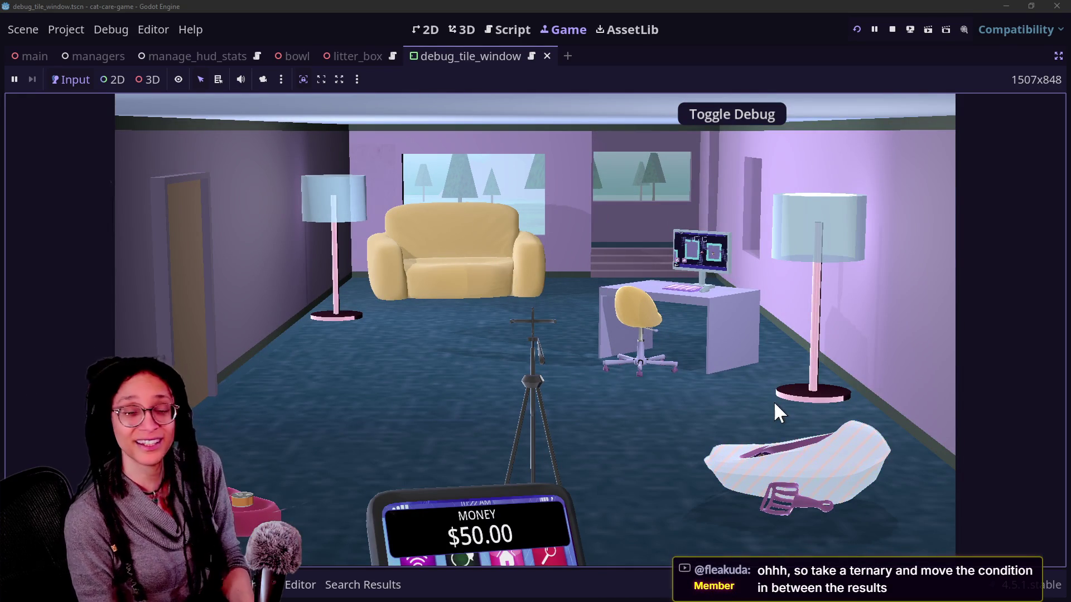
pyautogui.moveTo(347, 516)
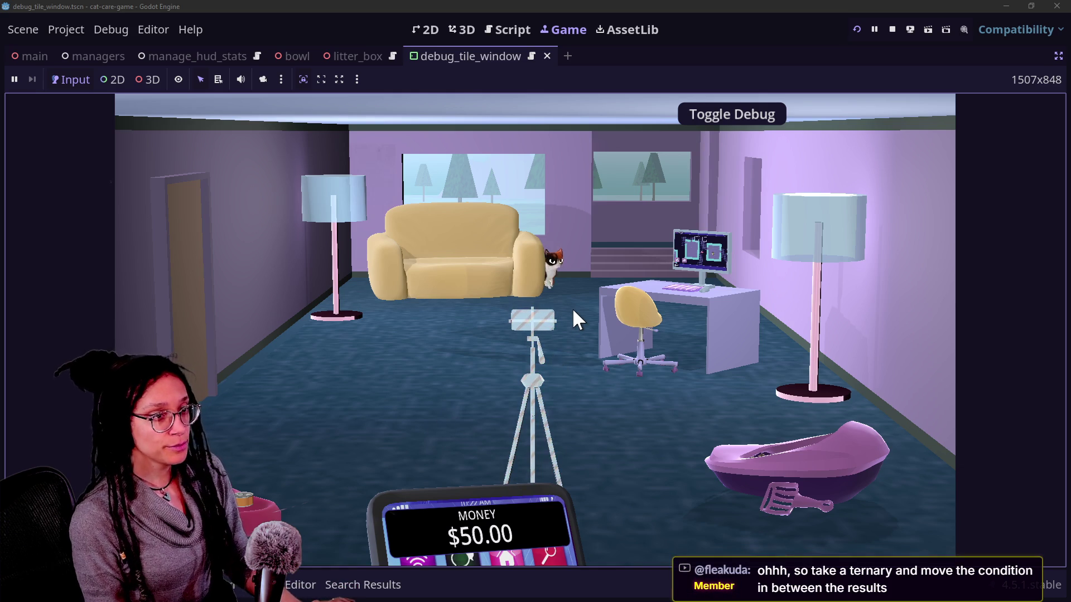
pyautogui.hotkey('alt', 'Tab')
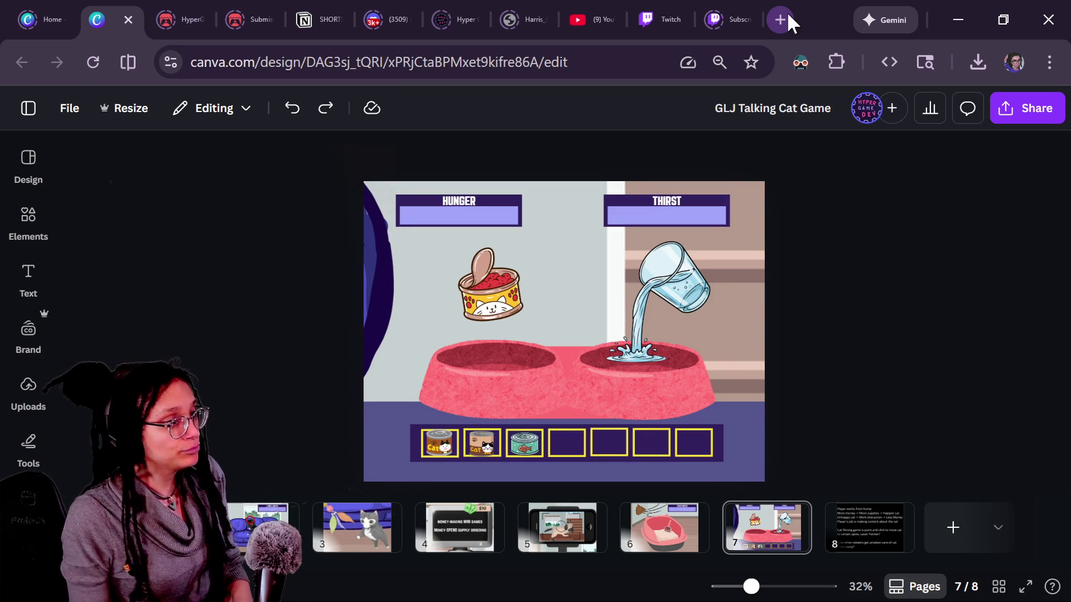
# - From the YouTube Subscriptions feed, open the live Strategy Game Make stream
pyautogui.click(583, 18)
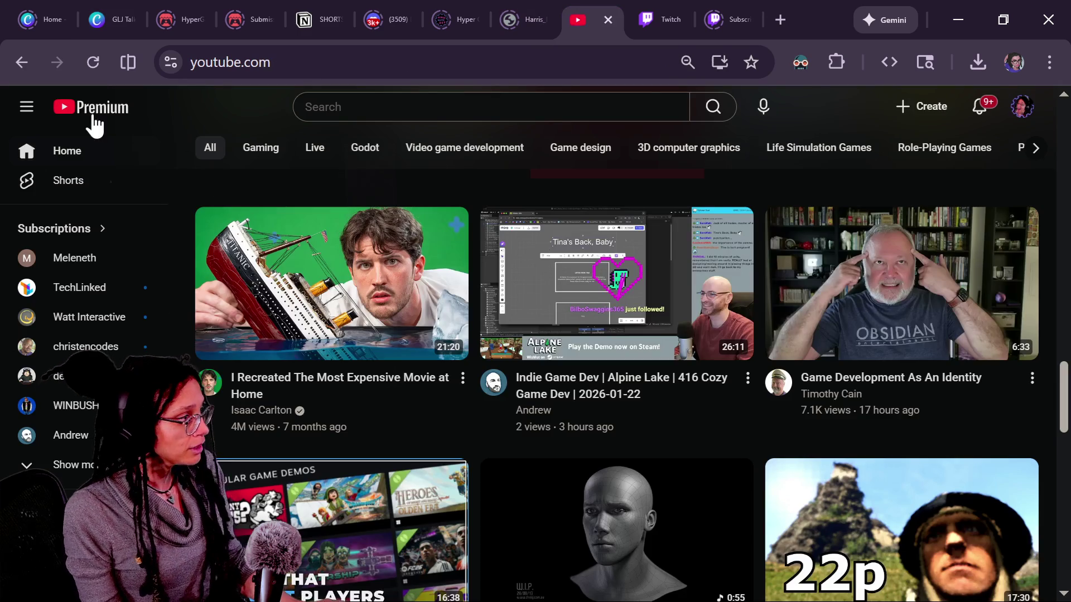
pyautogui.click(88, 233)
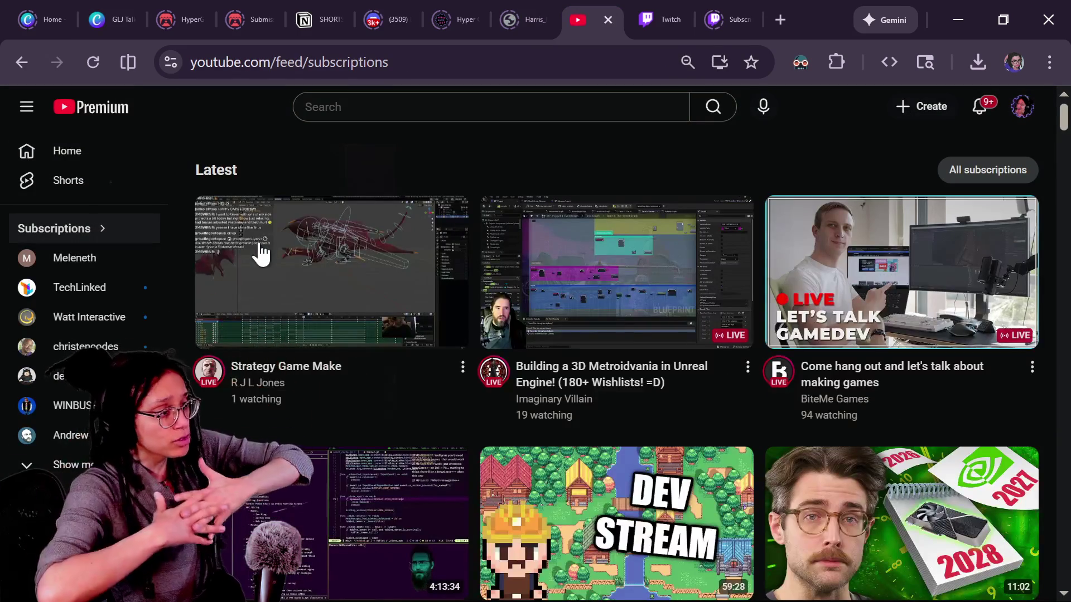
pyautogui.moveTo(261, 254)
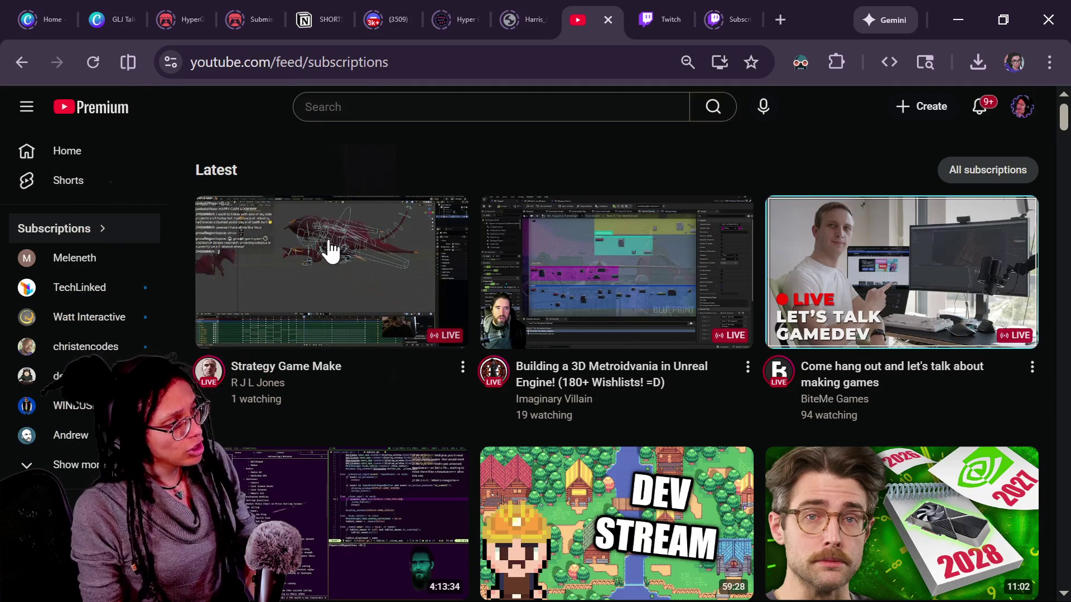
pyautogui.click(329, 244)
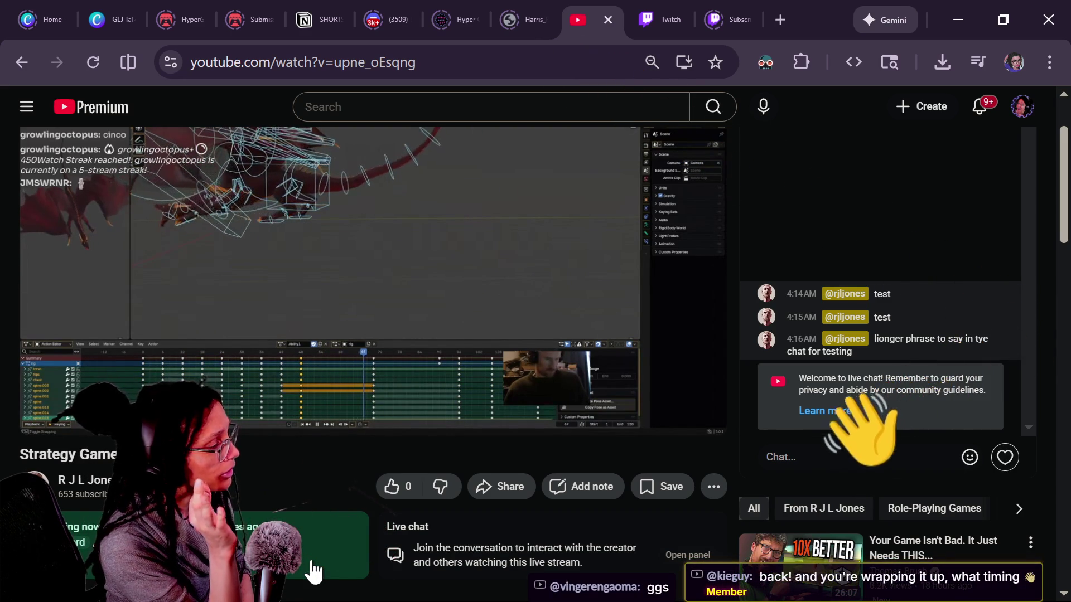
pyautogui.scroll(2, 344, 427)
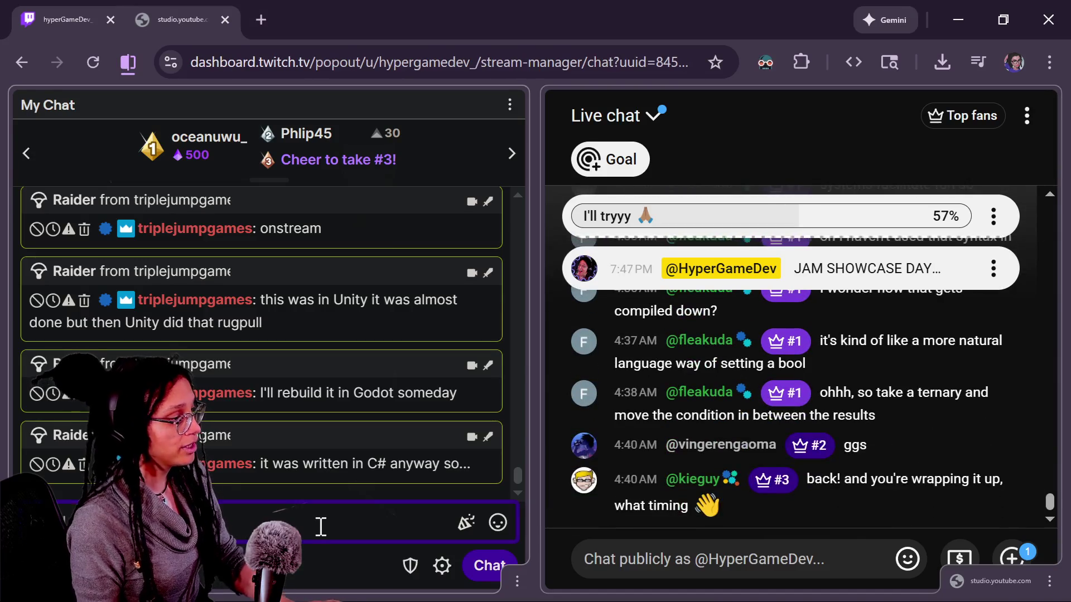
# - Send a /raid command in Twitch chat, then bring up the other streamer's live YouTube page
pyautogui.write('/raid')
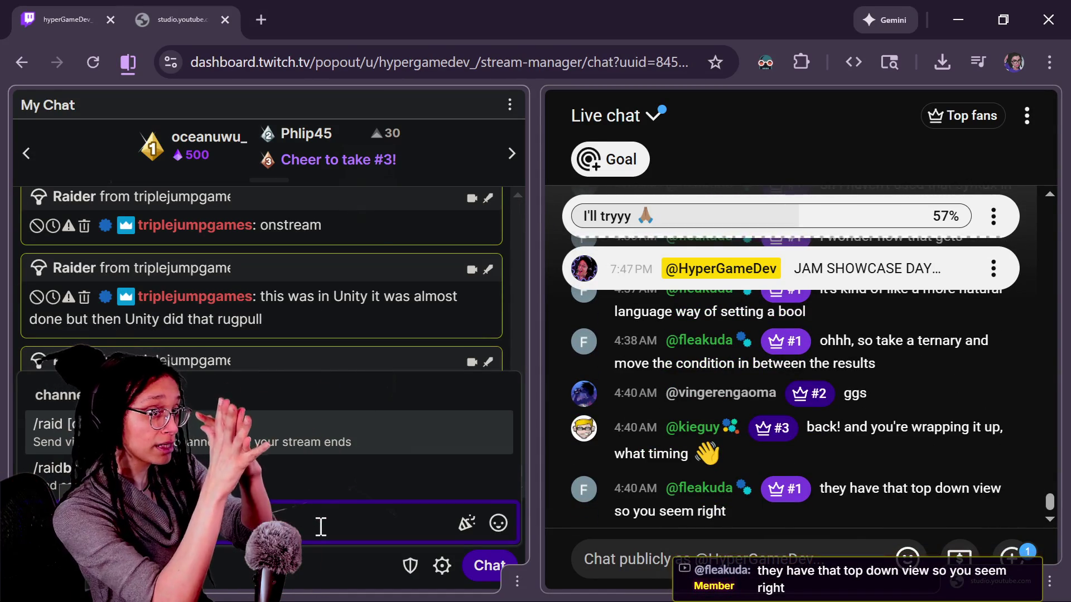
pyautogui.press('Escape')
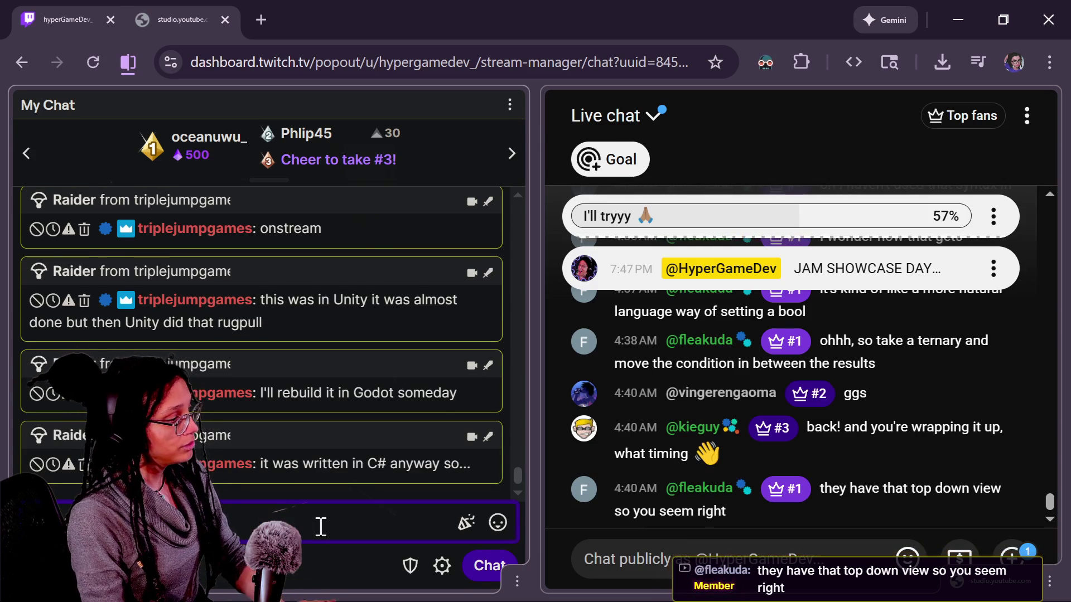
pyautogui.press('Return')
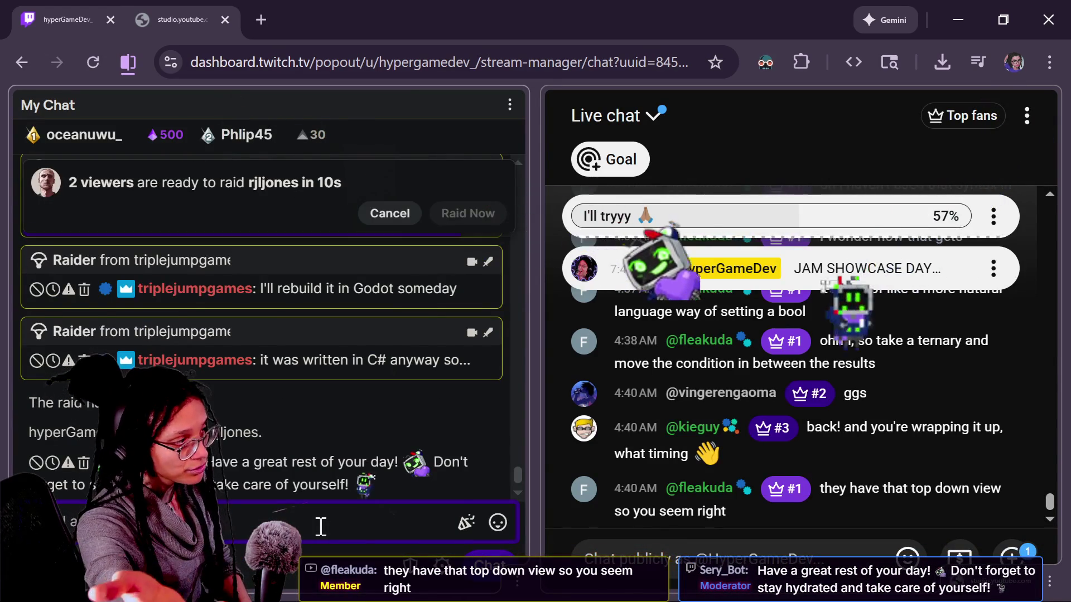
pyautogui.hotkey('alt', 'Tab')
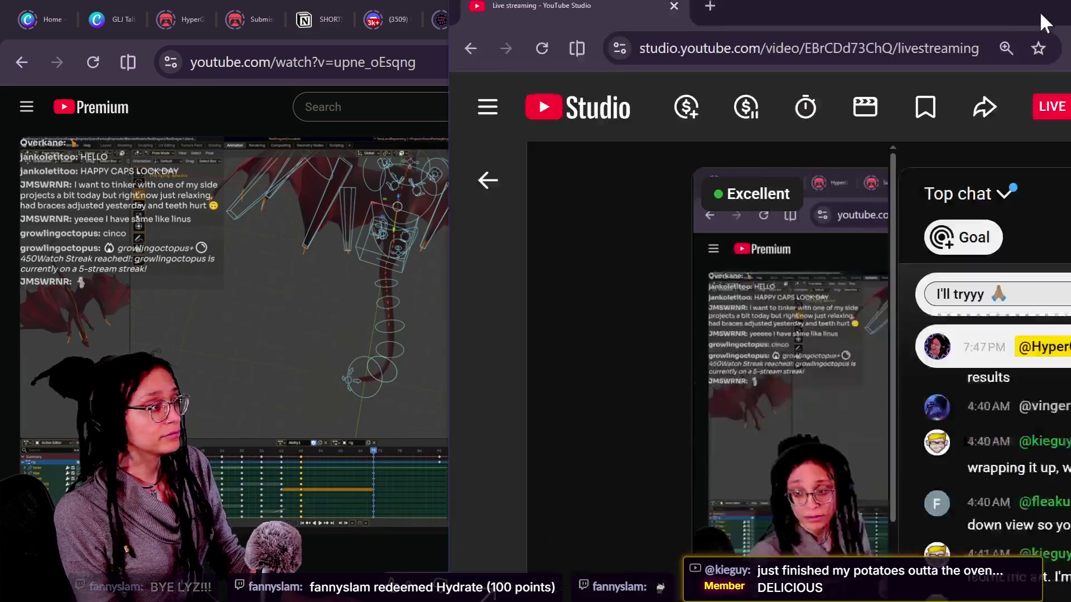
pyautogui.moveTo(1049, 2)
pyautogui.mouseDown()
pyautogui.moveTo(597, 1)
pyautogui.moveTo(726, 159)
pyautogui.mouseUp()
# - Open the ROGUE-LIKE JAM page on itch.io past the content warning and select its URL
pyautogui.click(195, 10)
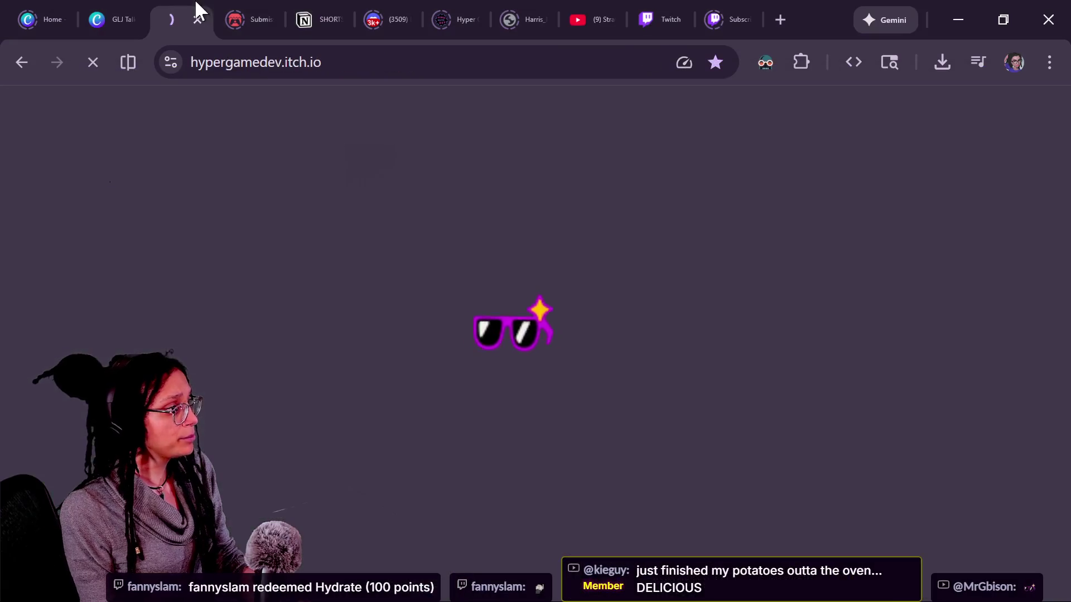
pyautogui.click(278, 63)
pyautogui.click(530, 134)
pyautogui.click(540, 125)
pyautogui.click(322, 74)
pyautogui.click(437, 95)
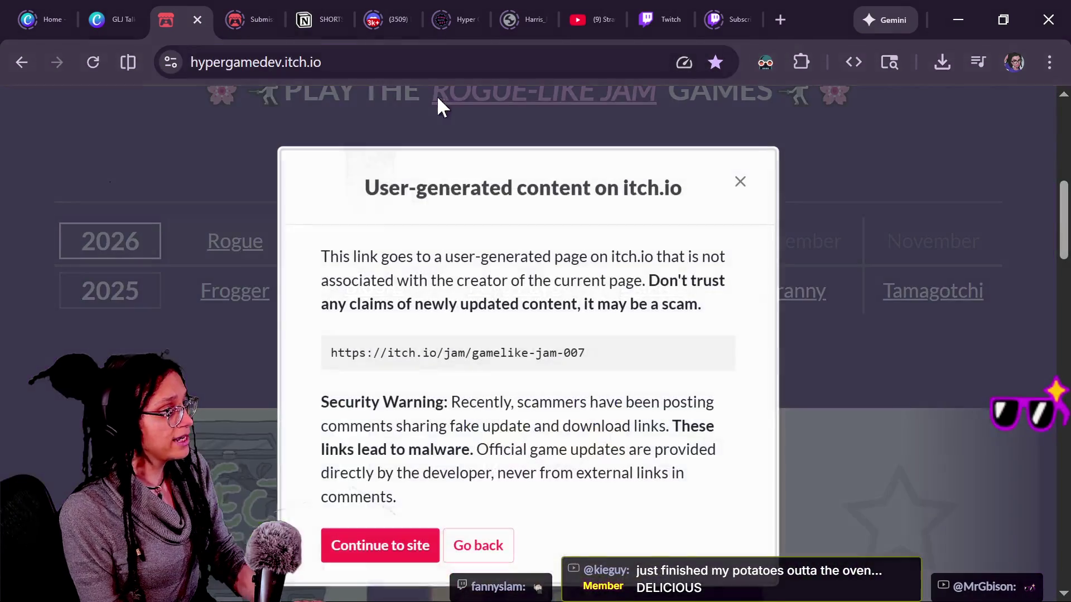
pyautogui.click(408, 554)
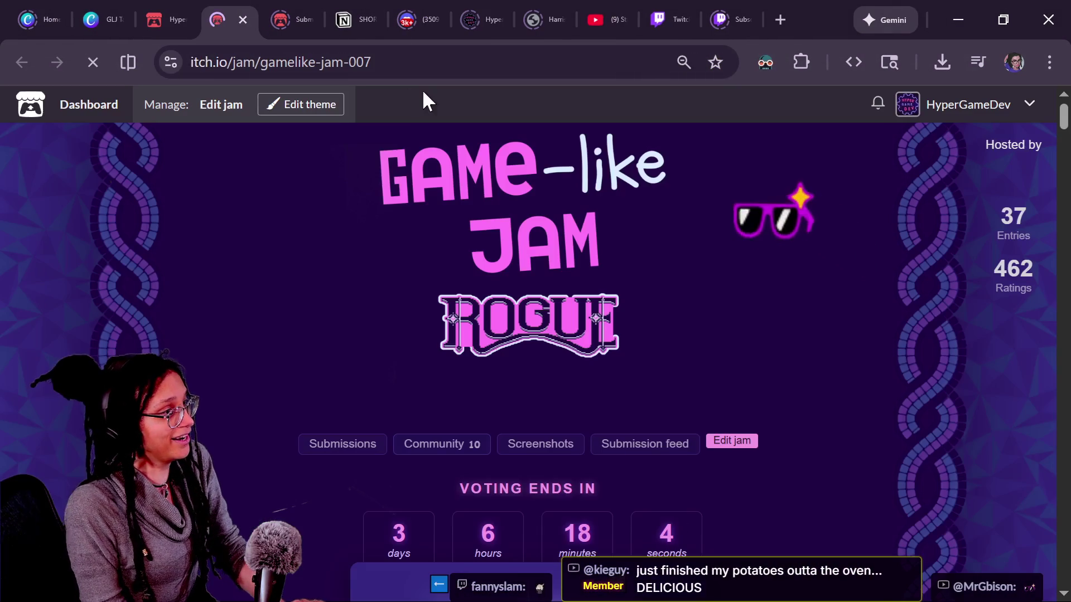
pyautogui.click(415, 70)
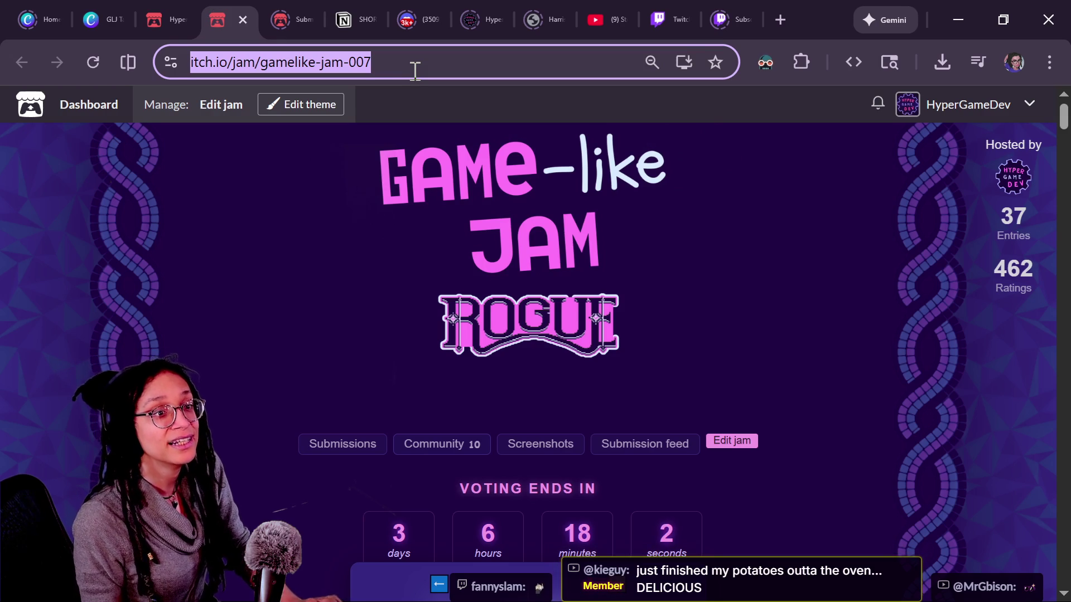
# - Post the jam link in the Twitch chat and return to YouTube Studio
pyautogui.hotkey('alt', 'Tab')
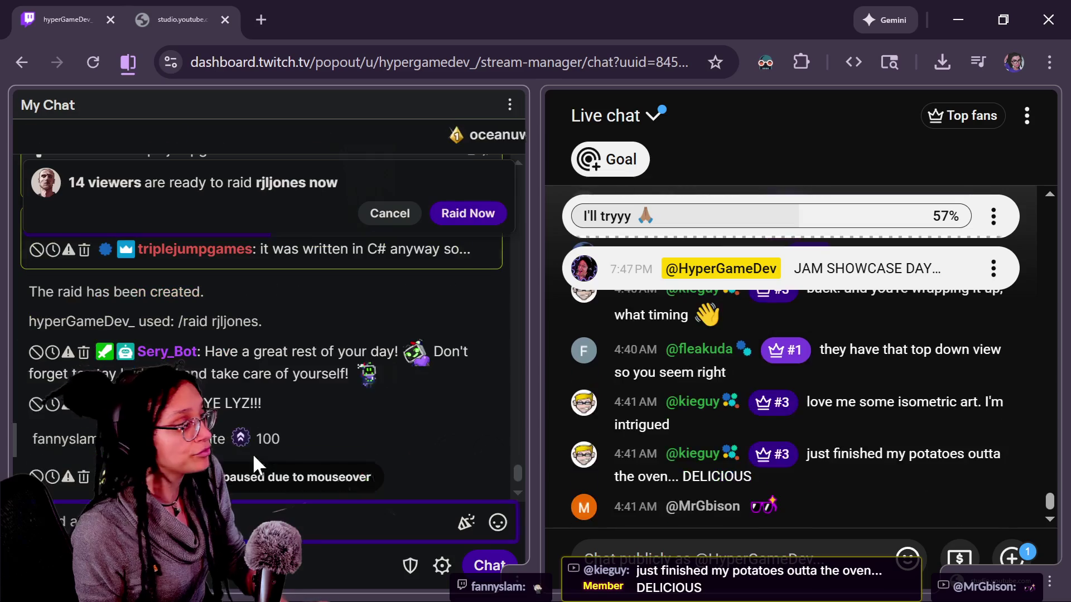
pyautogui.press('Return')
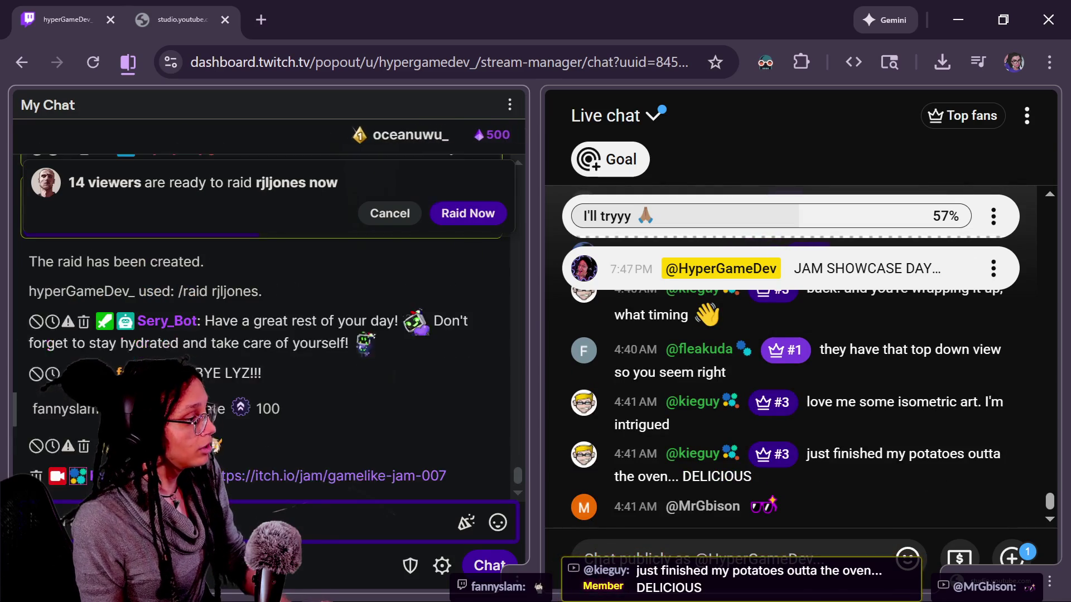
pyautogui.hotkey('alt', 'Tab')
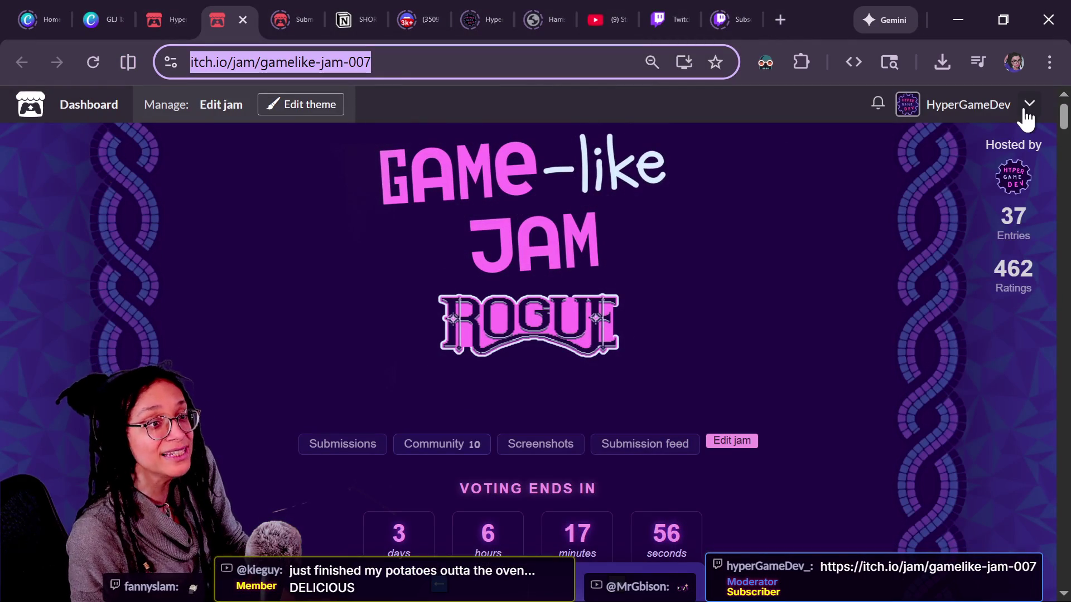
pyautogui.hotkey('alt', 'Tab')
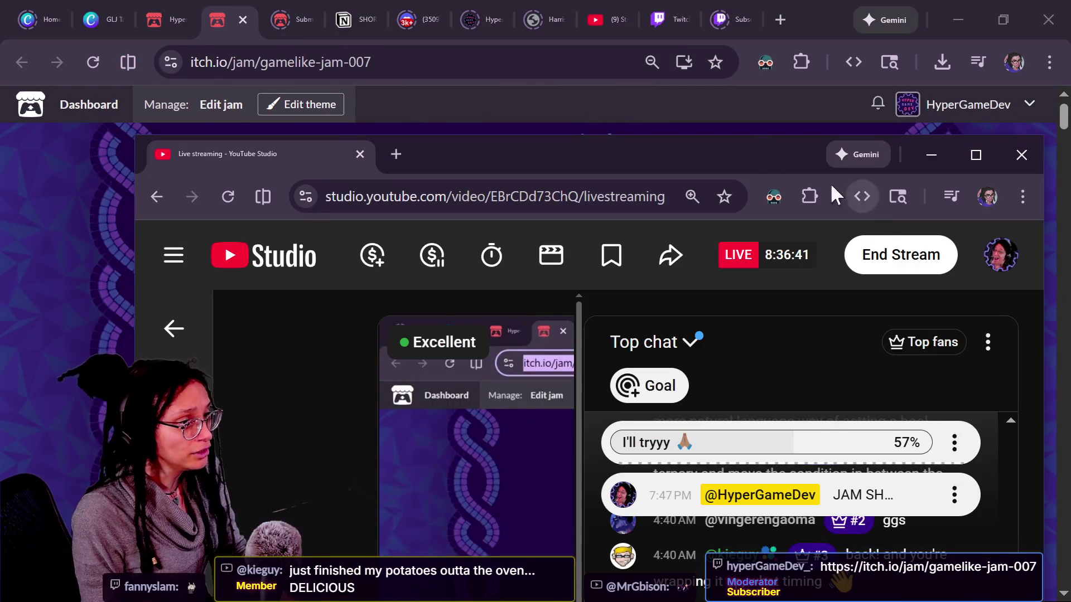
# - Maximize YouTube Studio and open the stream's Customization settings
pyautogui.doubleClick(761, 153)
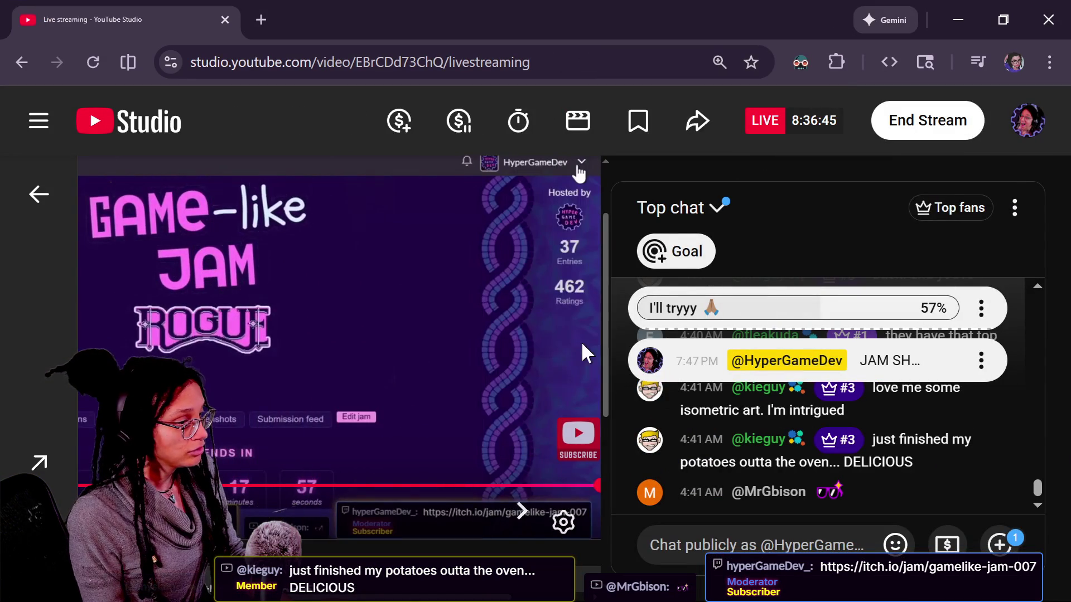
pyautogui.moveTo(605, 335); pyautogui.dragTo(605, 401)
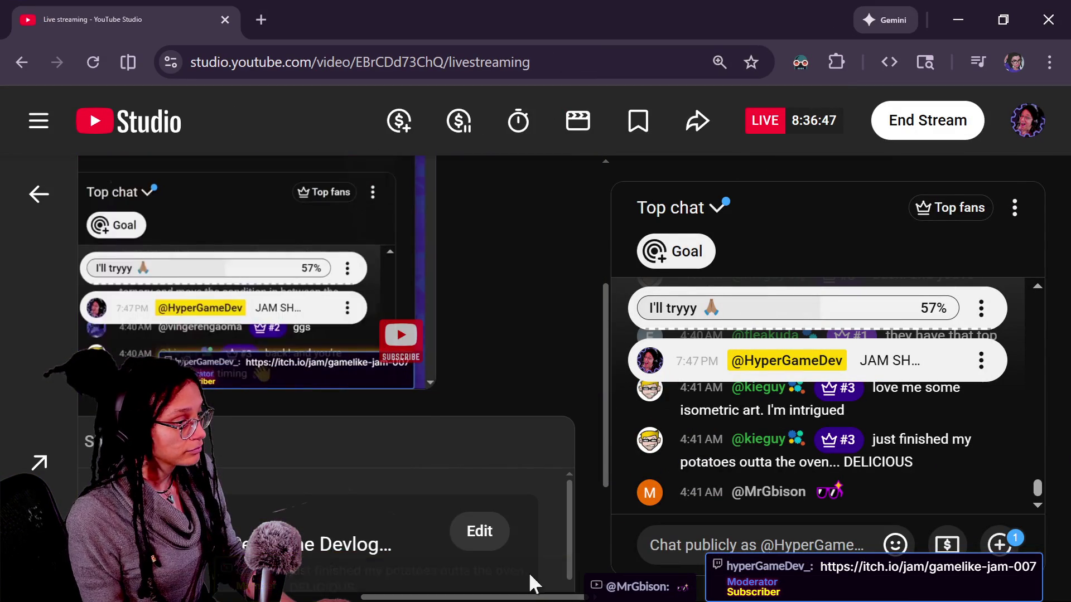
pyautogui.click(478, 550)
pyautogui.click(276, 312)
pyautogui.scroll(-2, 556, 305)
pyautogui.scroll(-6, 556, 304)
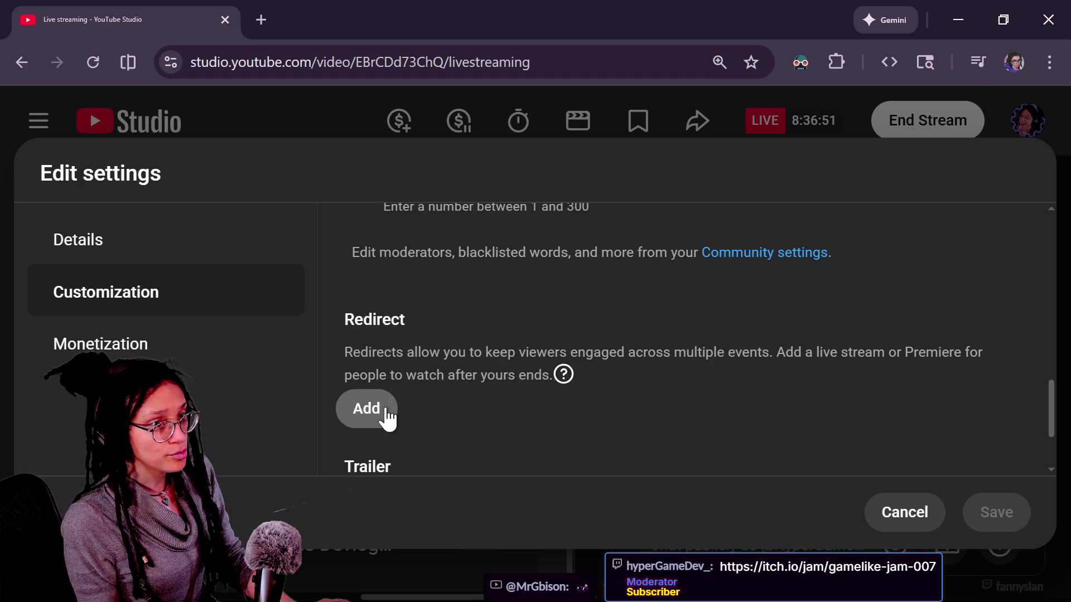
# - Add the raided streamer's Strategy Game Make live video as the stream redirect and save
pyautogui.click(360, 411)
pyautogui.click(667, 255)
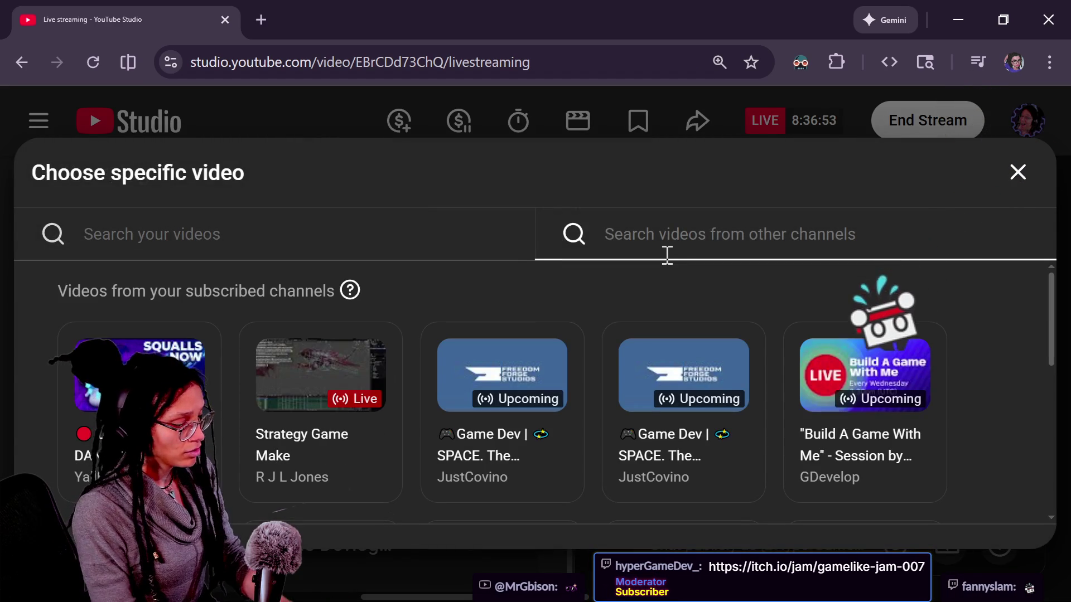
pyautogui.write('rjl')
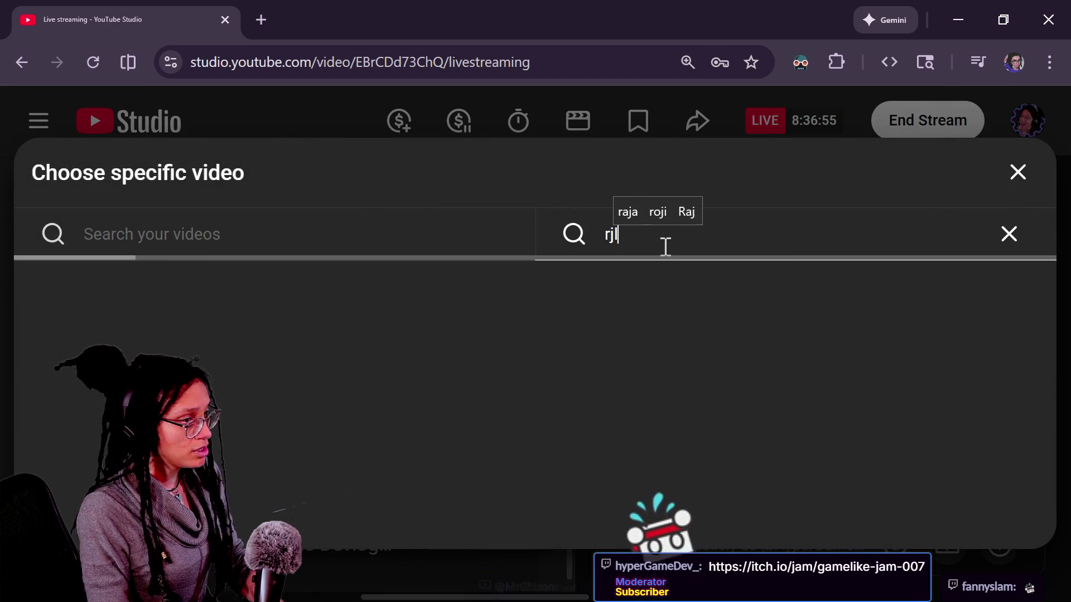
pyautogui.write('jones')
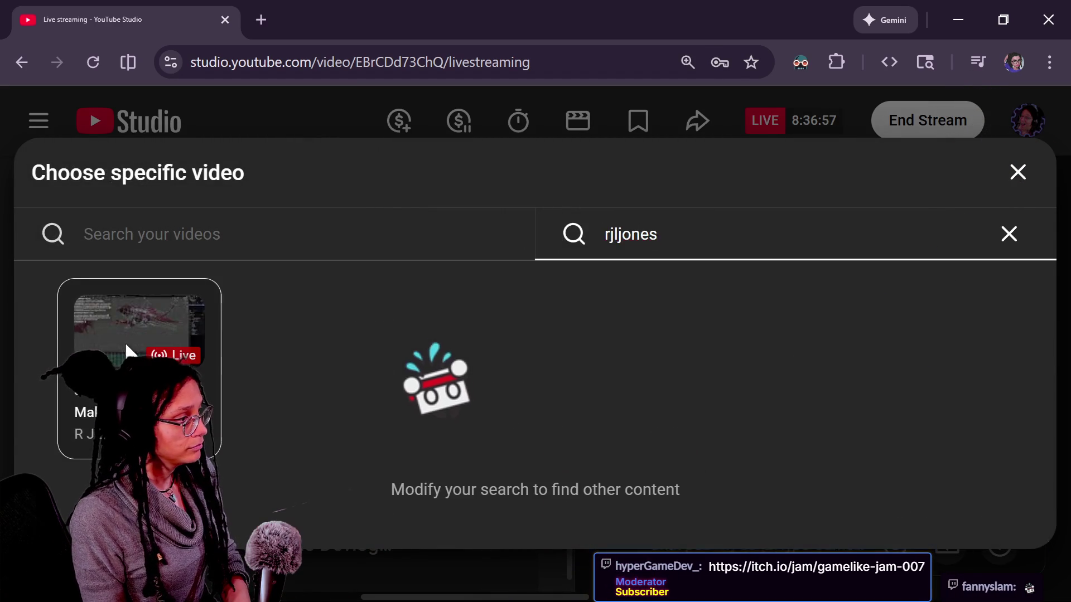
pyautogui.click(128, 351)
pyautogui.click(1020, 507)
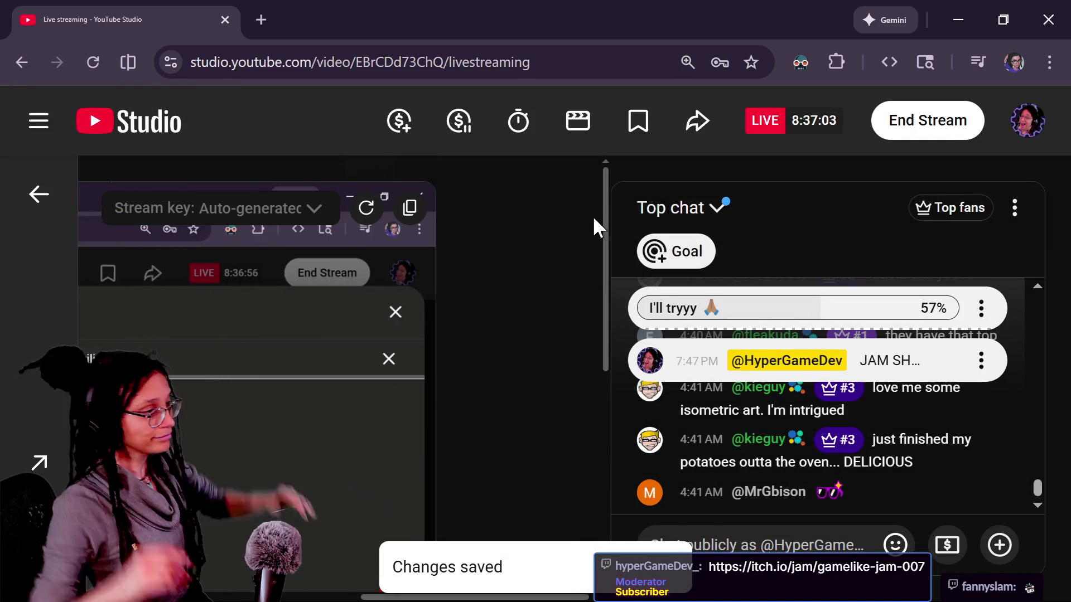
pyautogui.hotkey('alt', 'Tab')
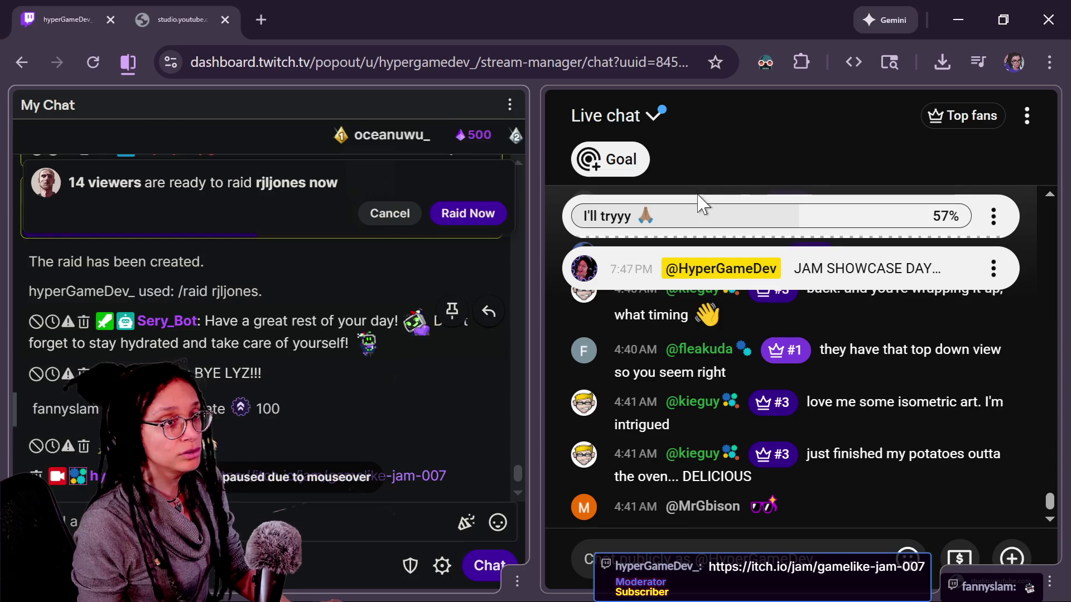
# - Send the gamelike-jam-007 link in the YouTube live chat, then return to YouTube Studio
pyautogui.click(700, 548)
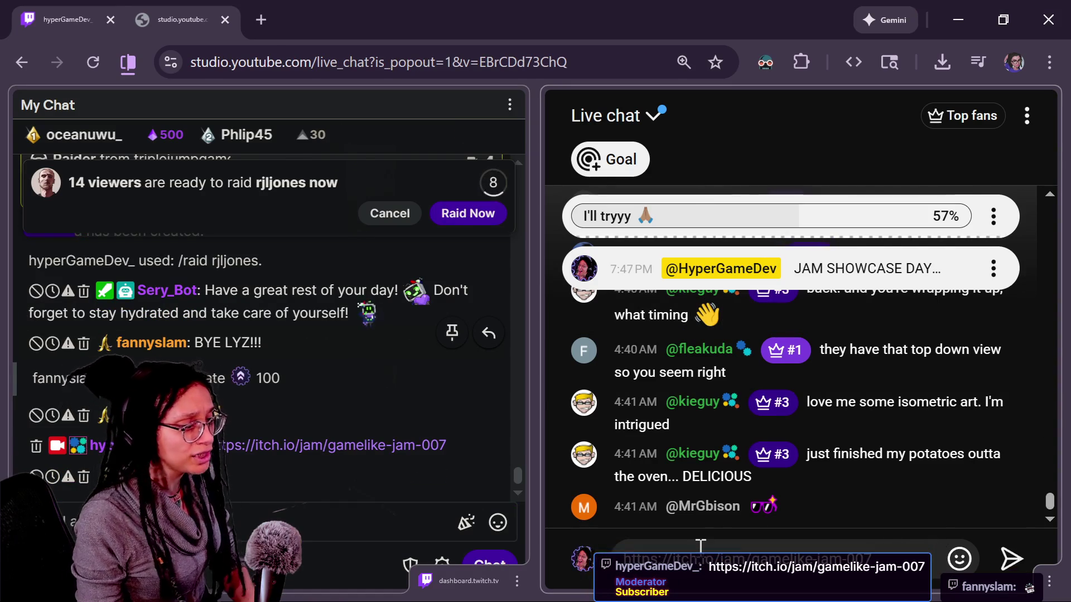
pyautogui.press('Return')
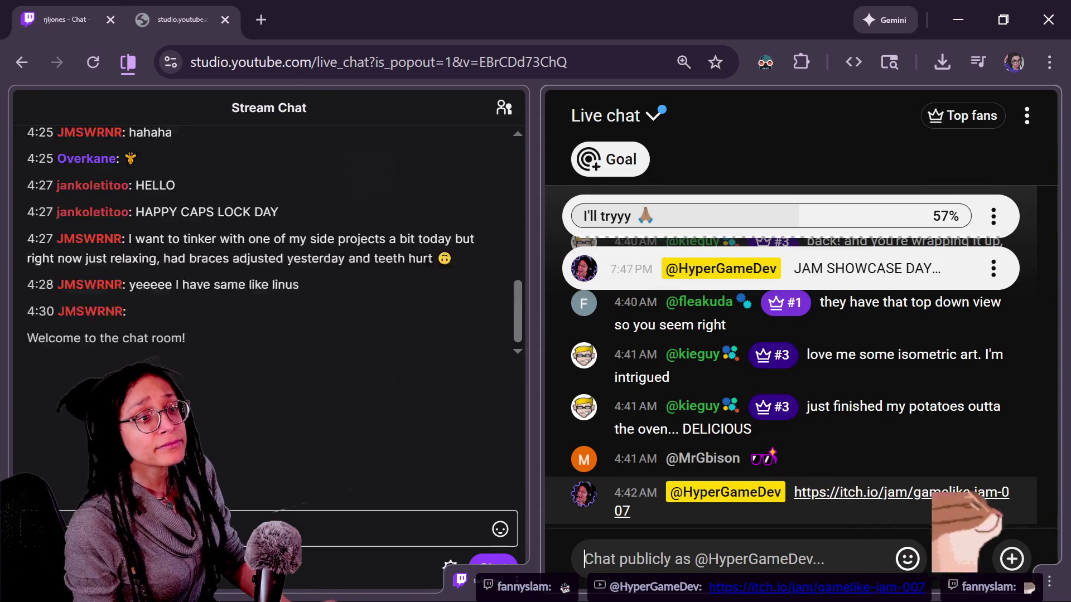
pyautogui.hotkey('alt', 'Tab')
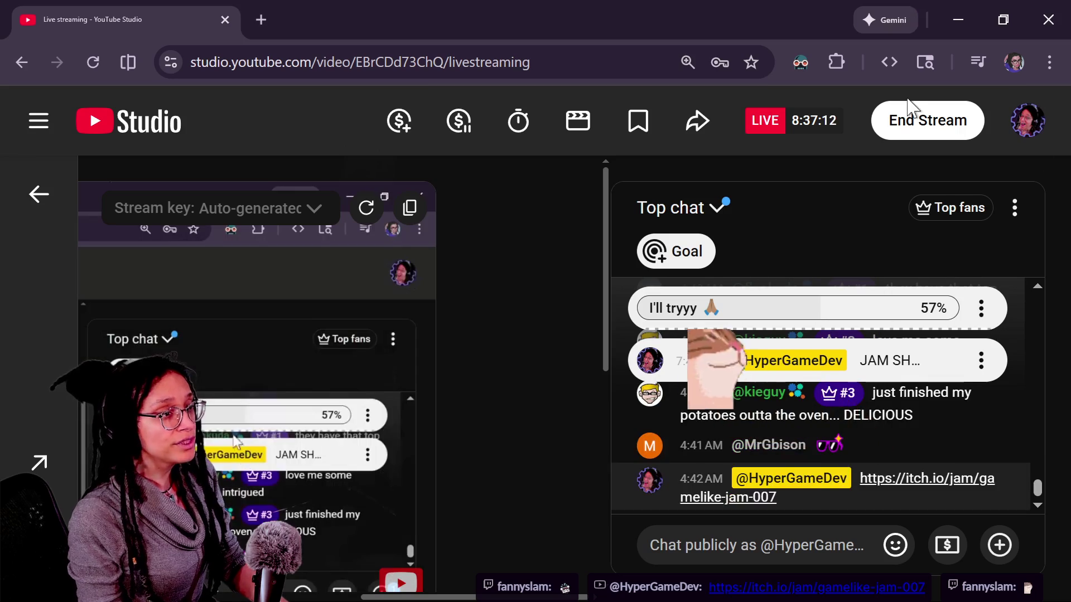
# - End the YouTube live stream with the redirect, then go back to the raided channel's Twitch chat
pyautogui.click(916, 132)
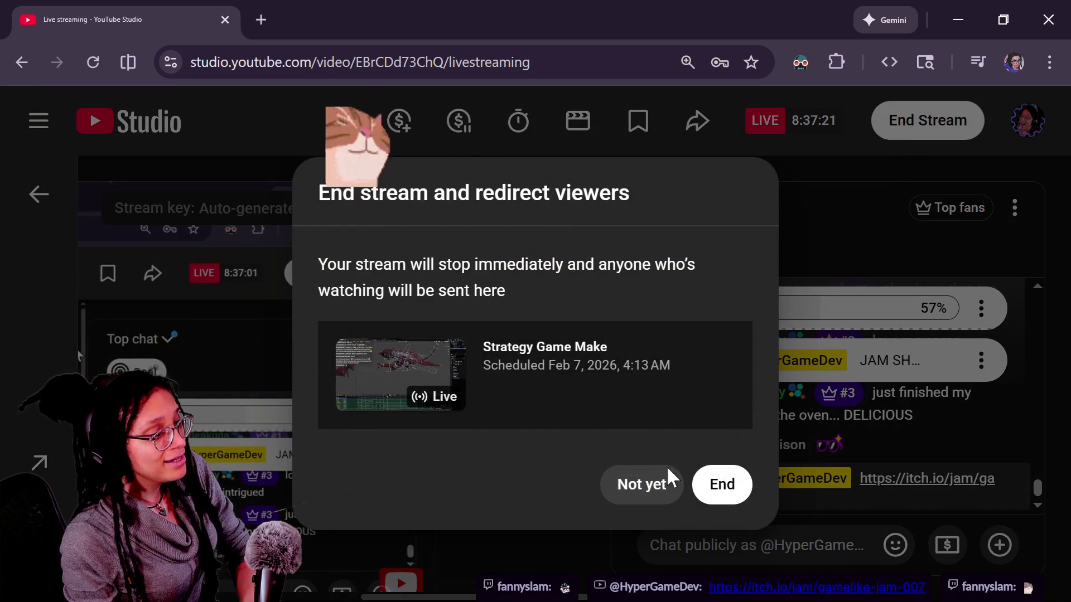
pyautogui.click(724, 487)
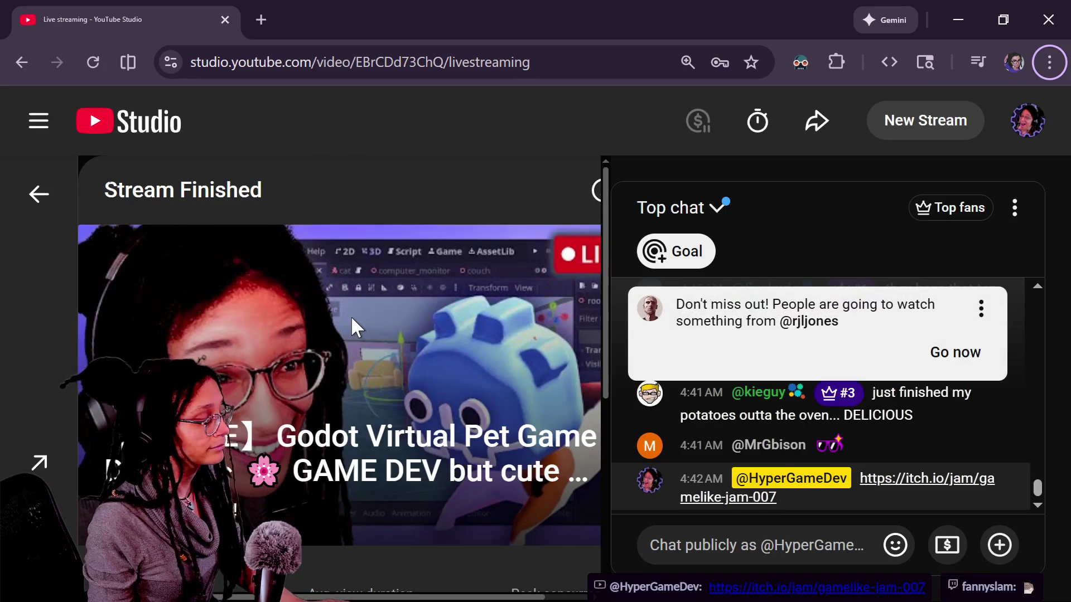
pyautogui.hotkey('alt', 'Tab')
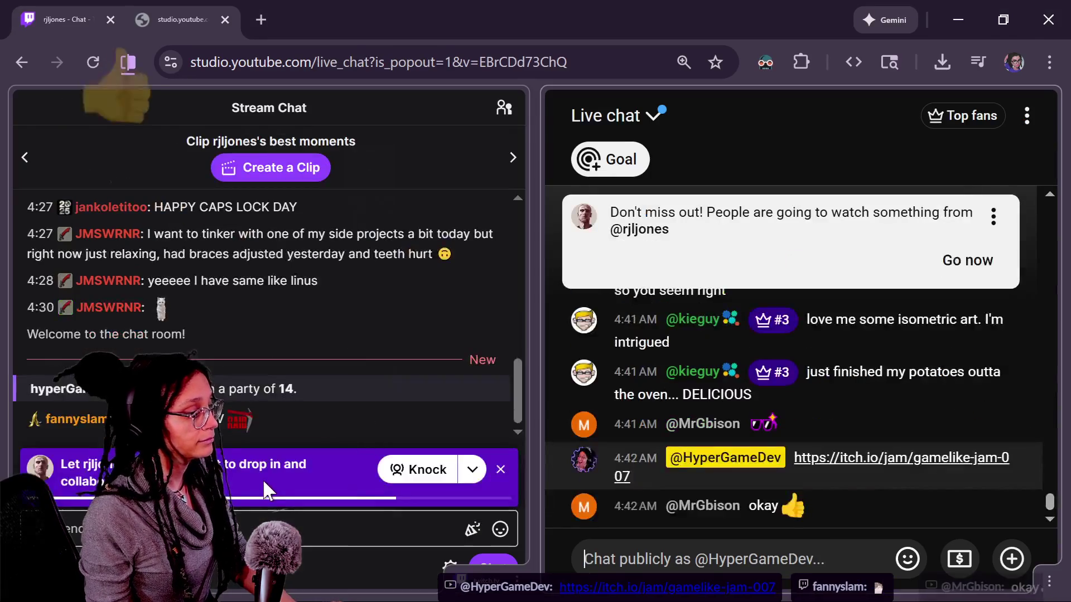
pyautogui.click(334, 512)
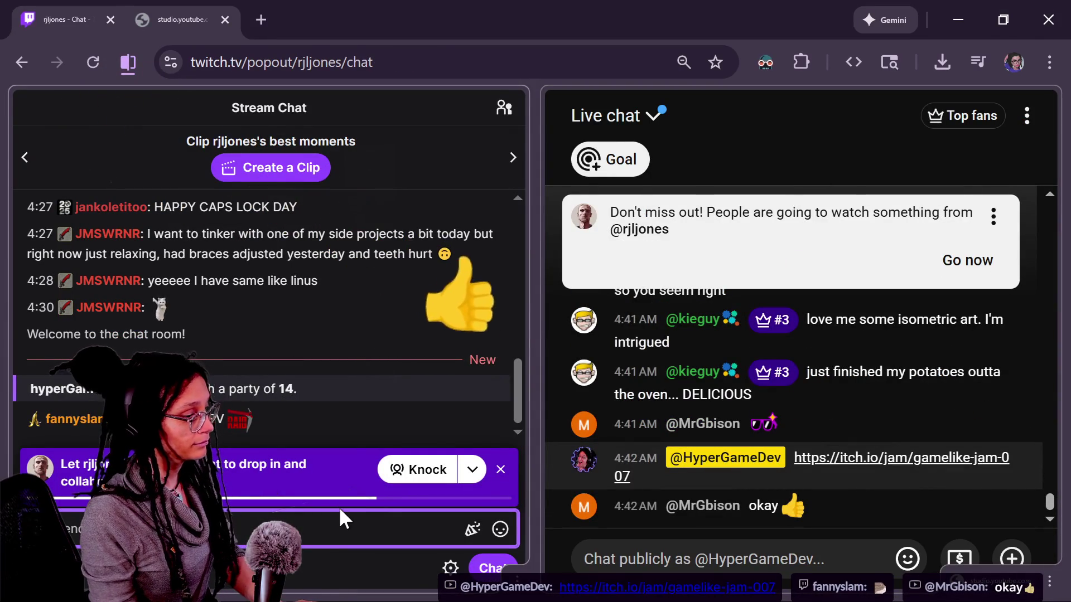